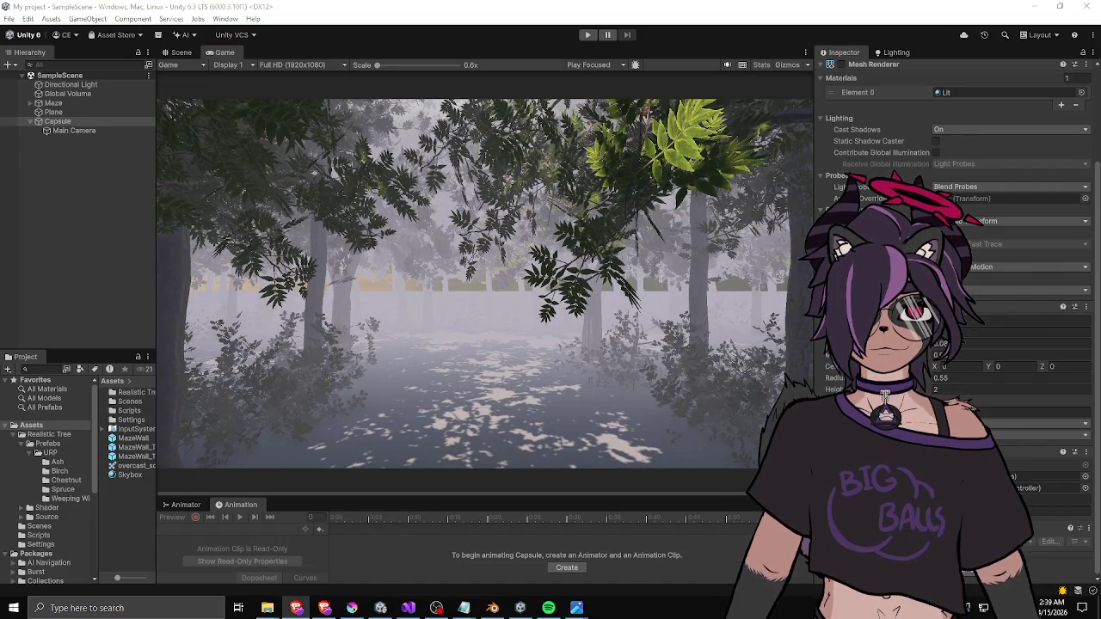
- Enter Play mode to playtest the SampleScene's foggy forest with the capsule player
left_click(588, 34)
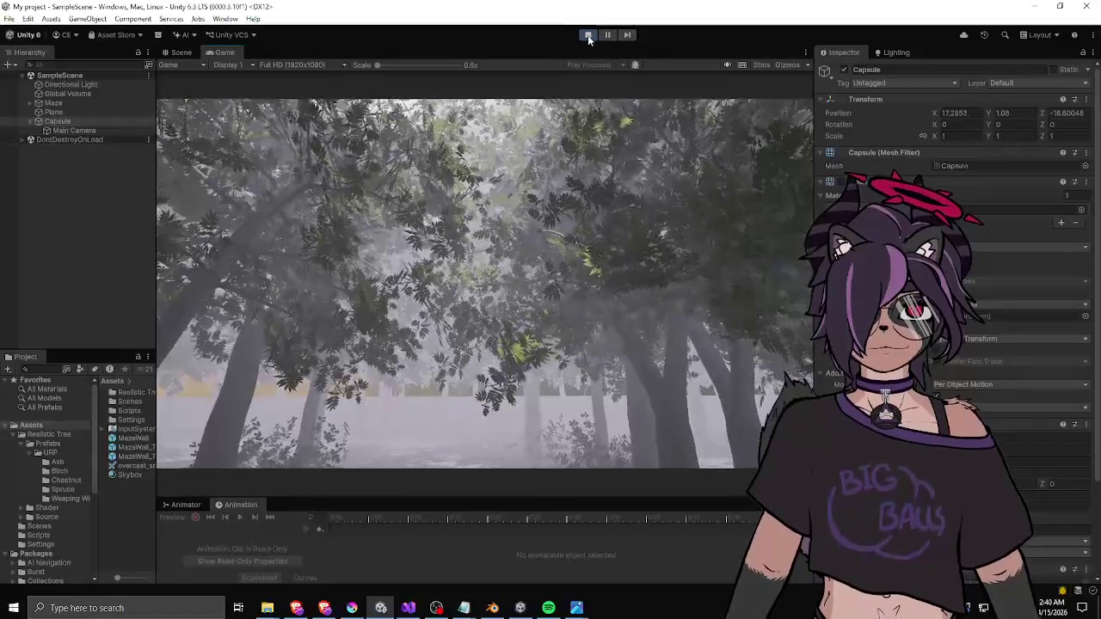
- Stop the running playtest and start Play mode again for a fresh run
left_click(589, 35)
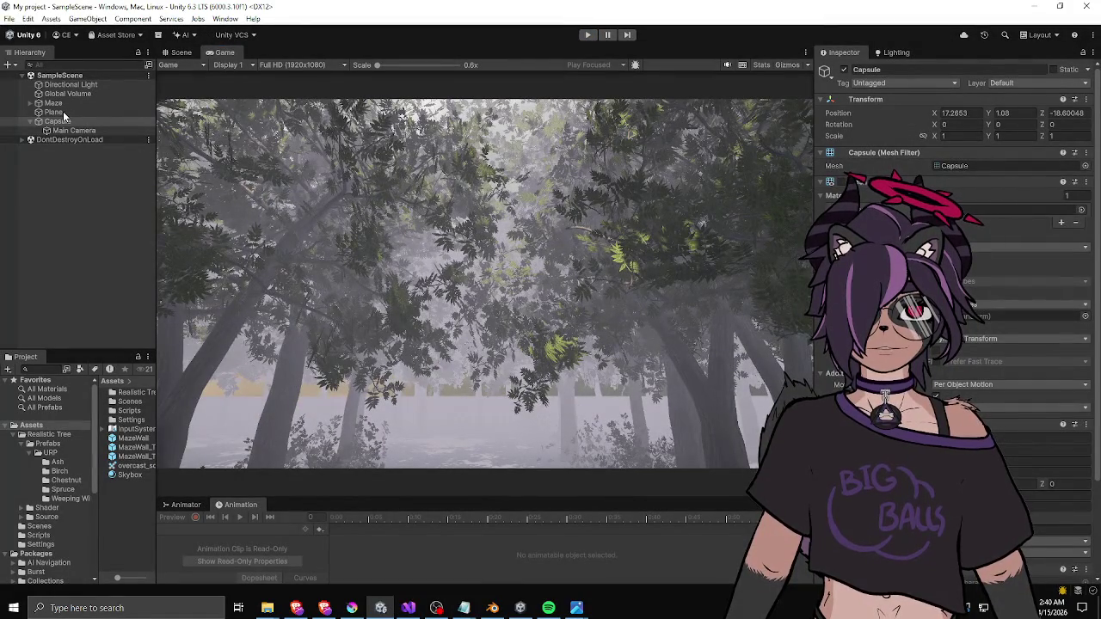
scroll(954, 319, "down", 3)
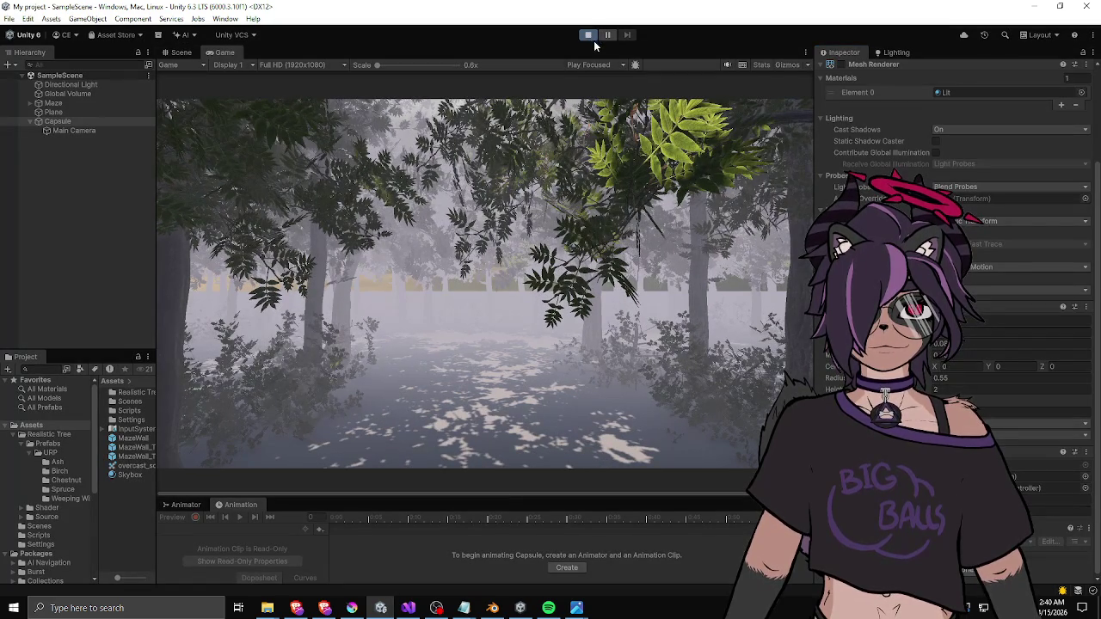
left_click(592, 39)
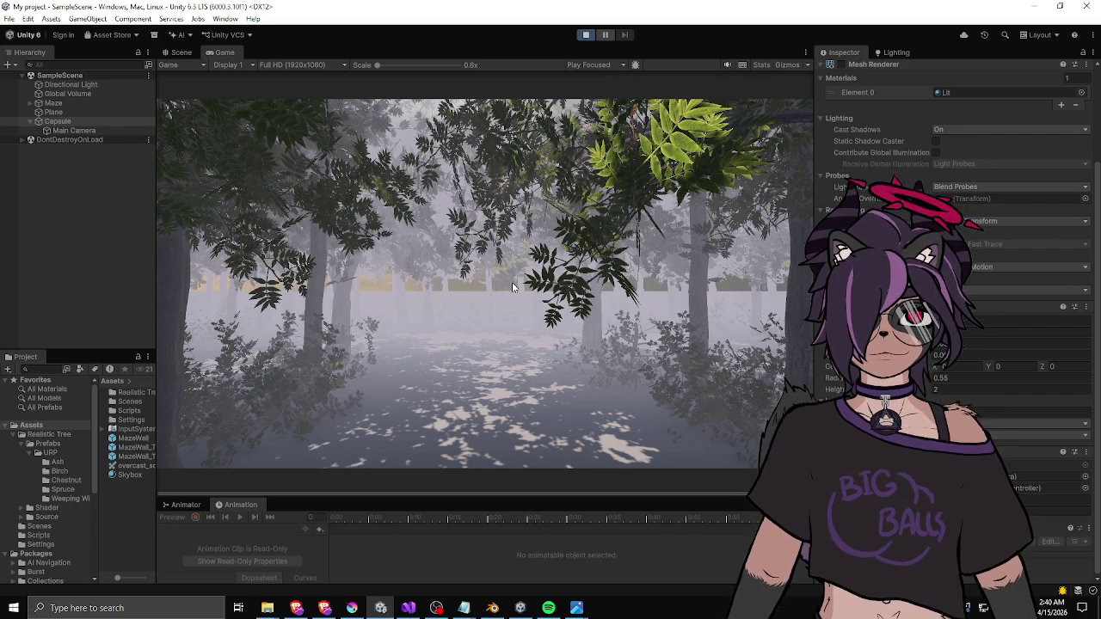
- Walk the capsule player through the foggy tree-wall maze, then end Play mode with Ctrl+P
key("w")
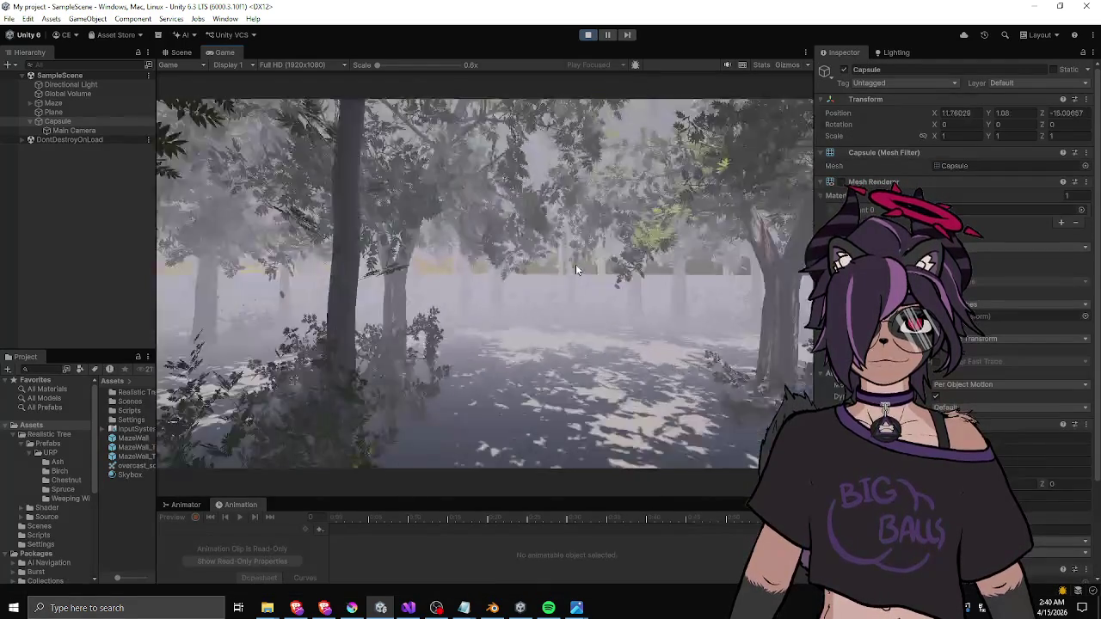
key("w")
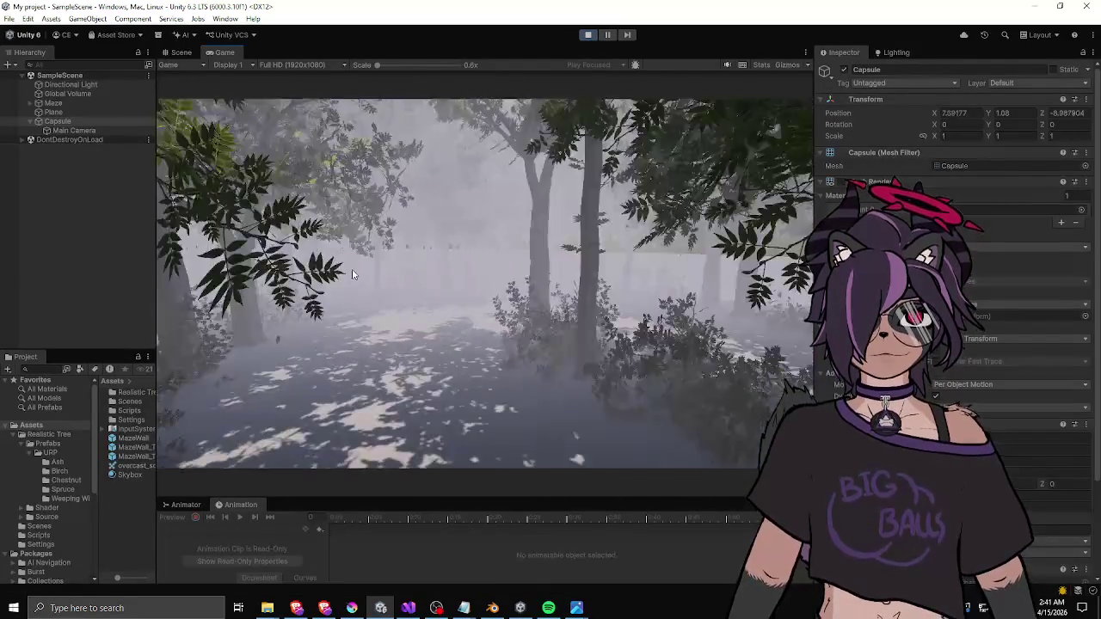
key("w")
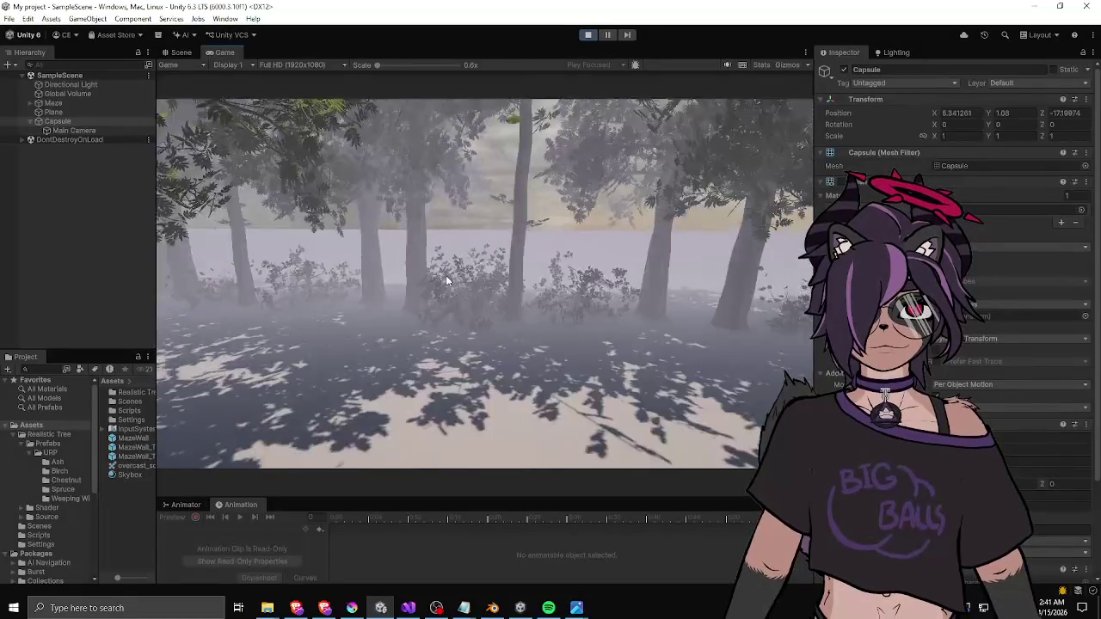
key("w")
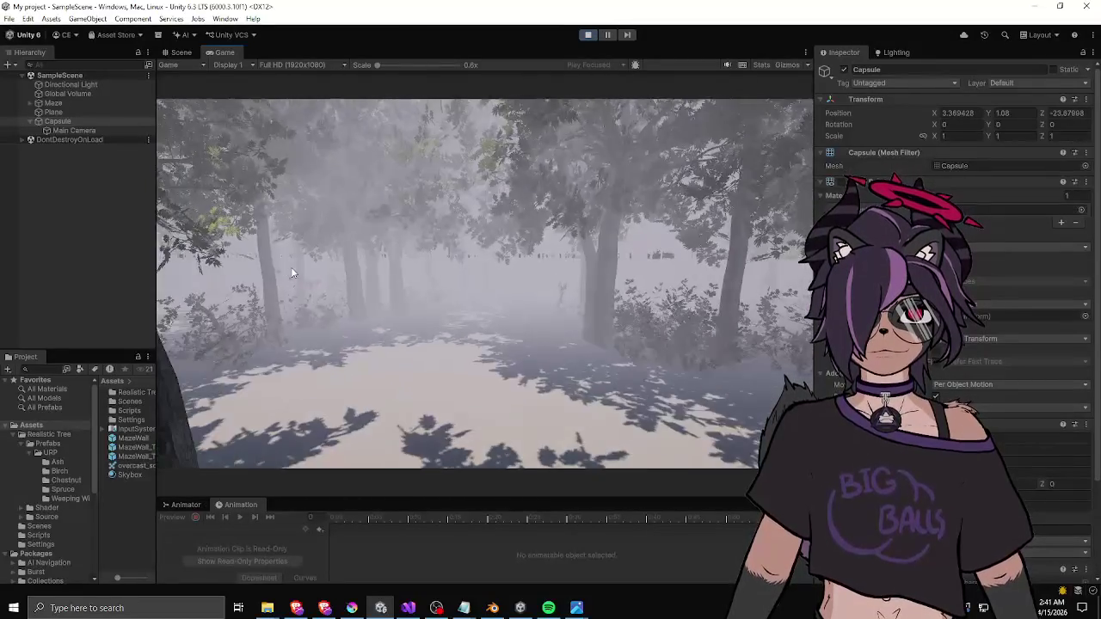
key("w")
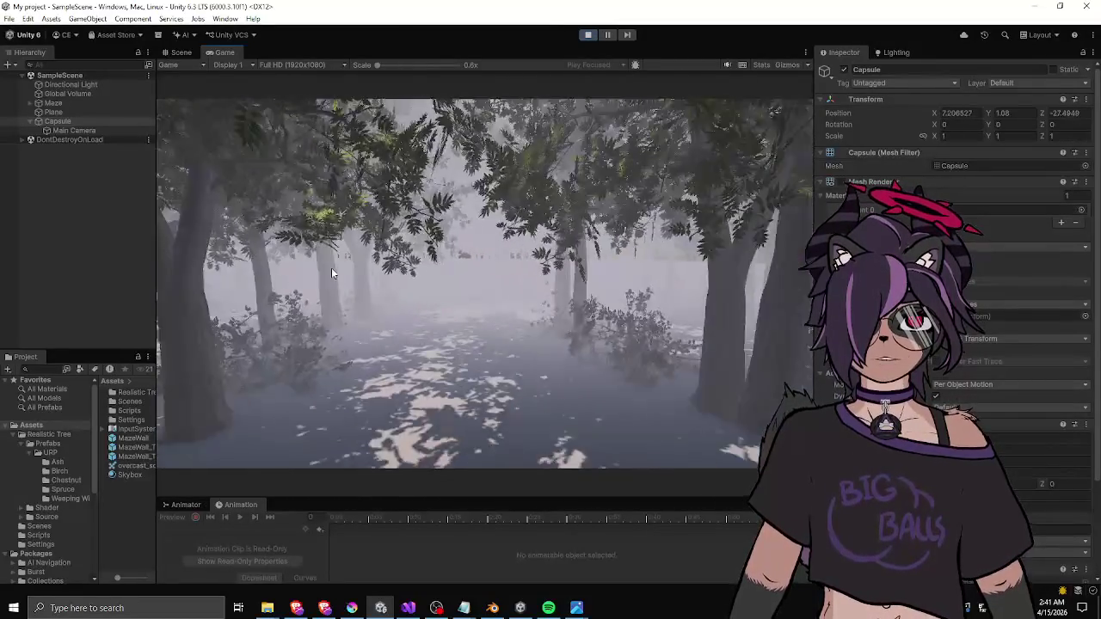
key("w")
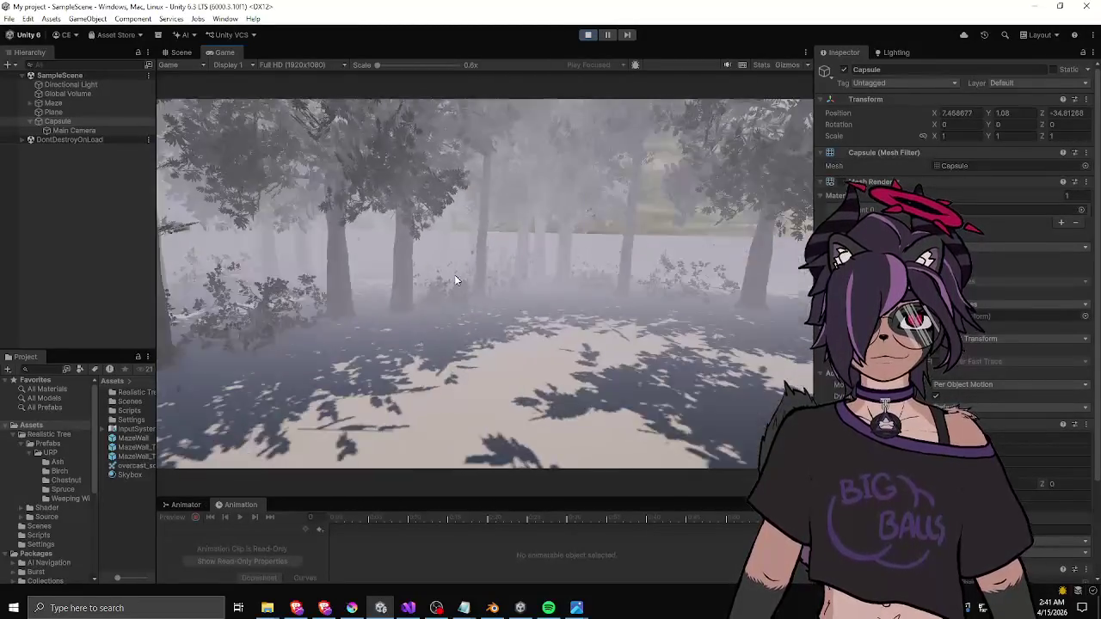
key("w")
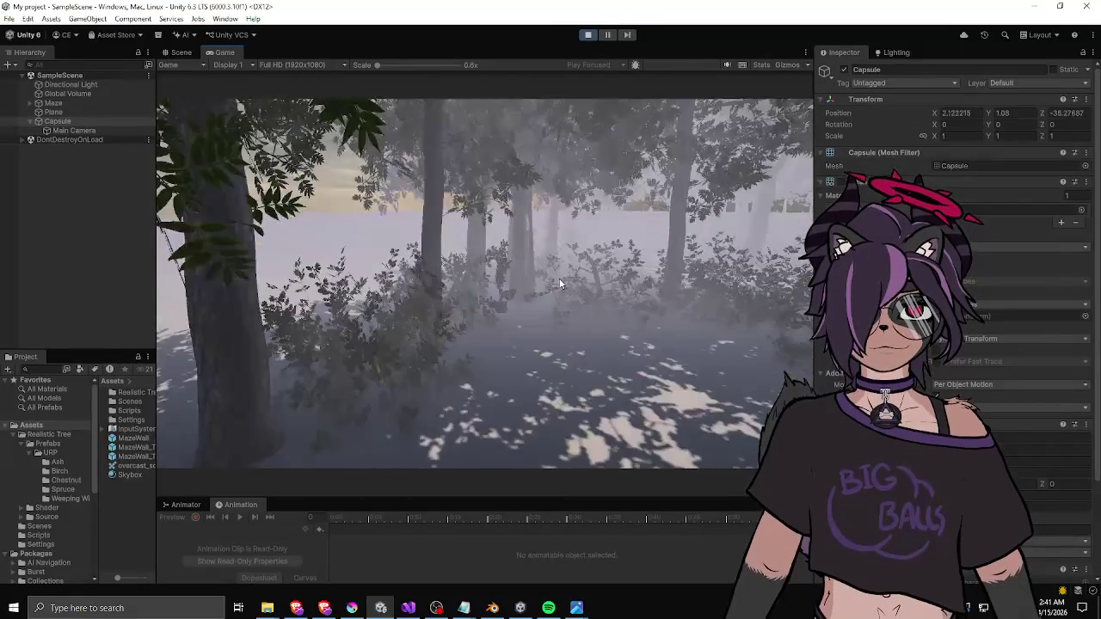
key("w")
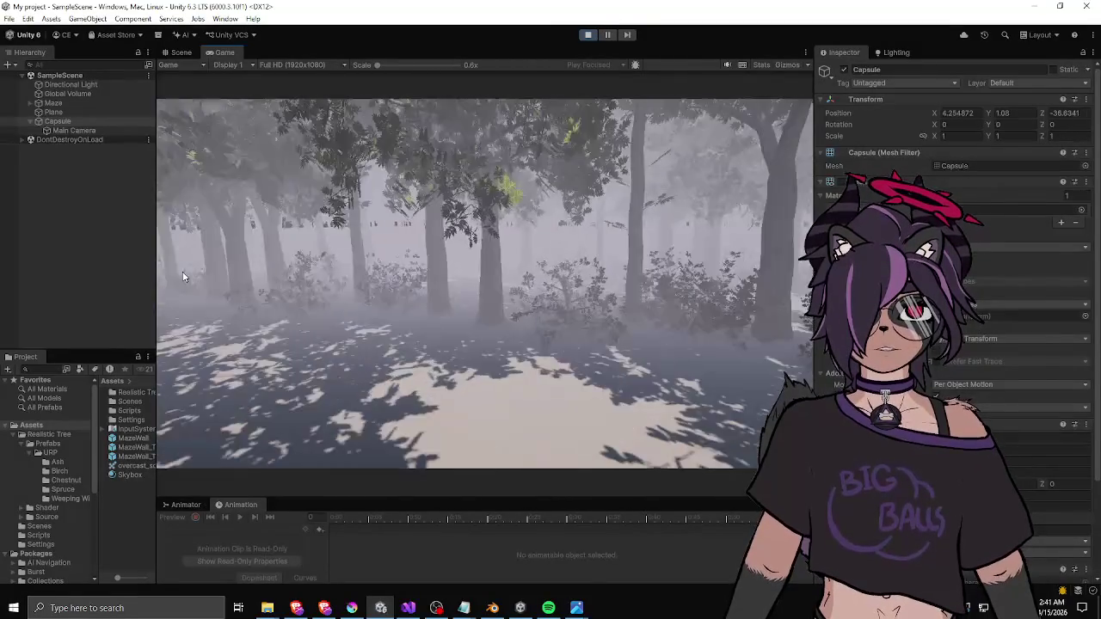
key("w")
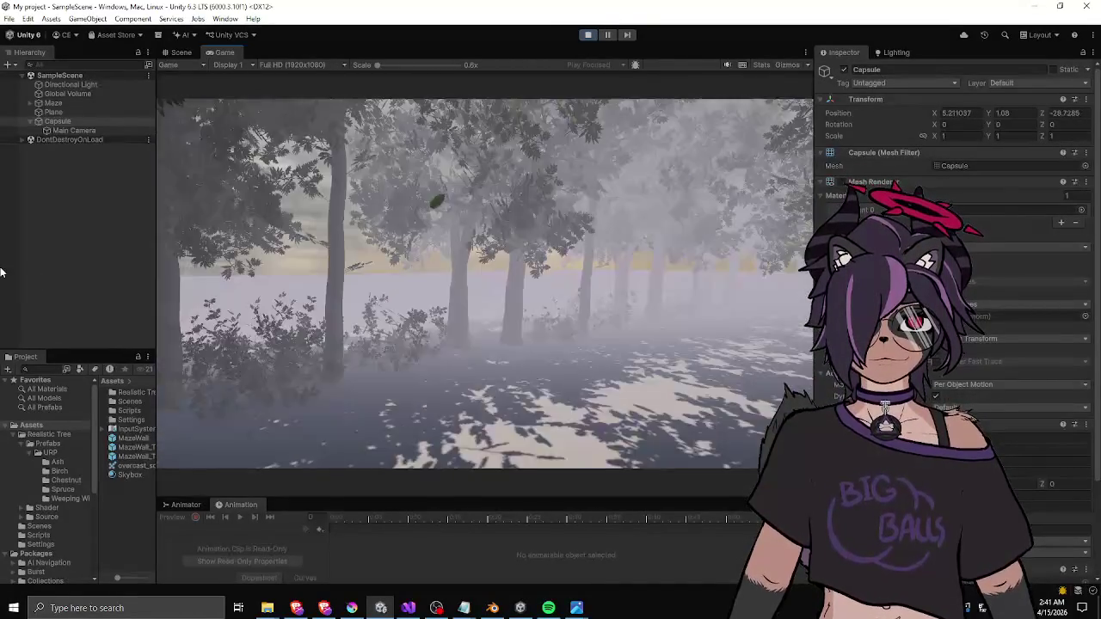
key("w")
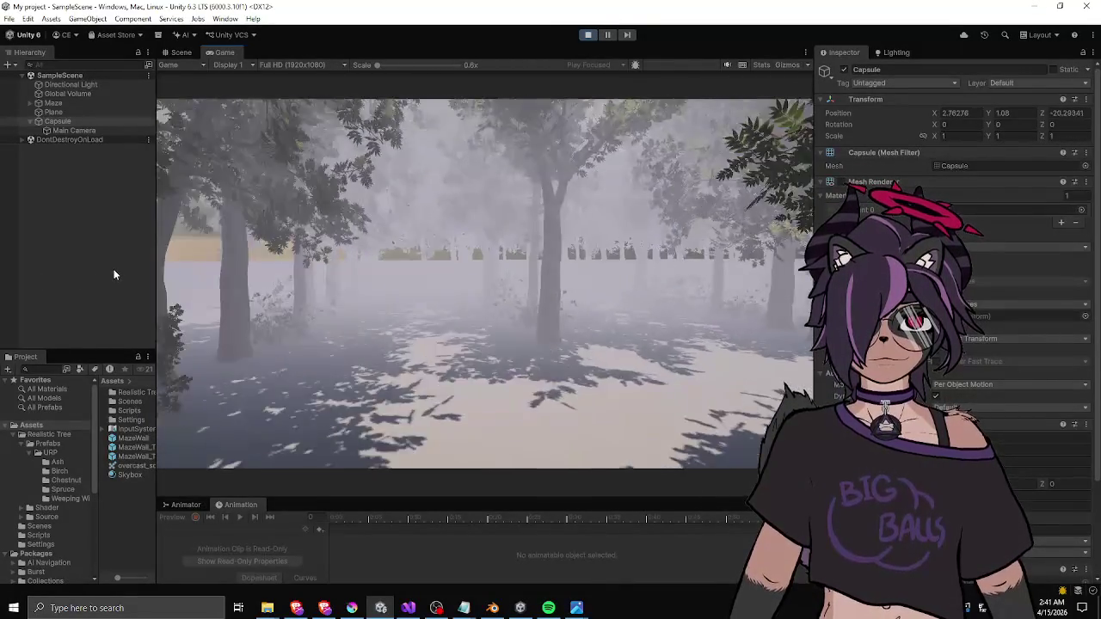
key("w")
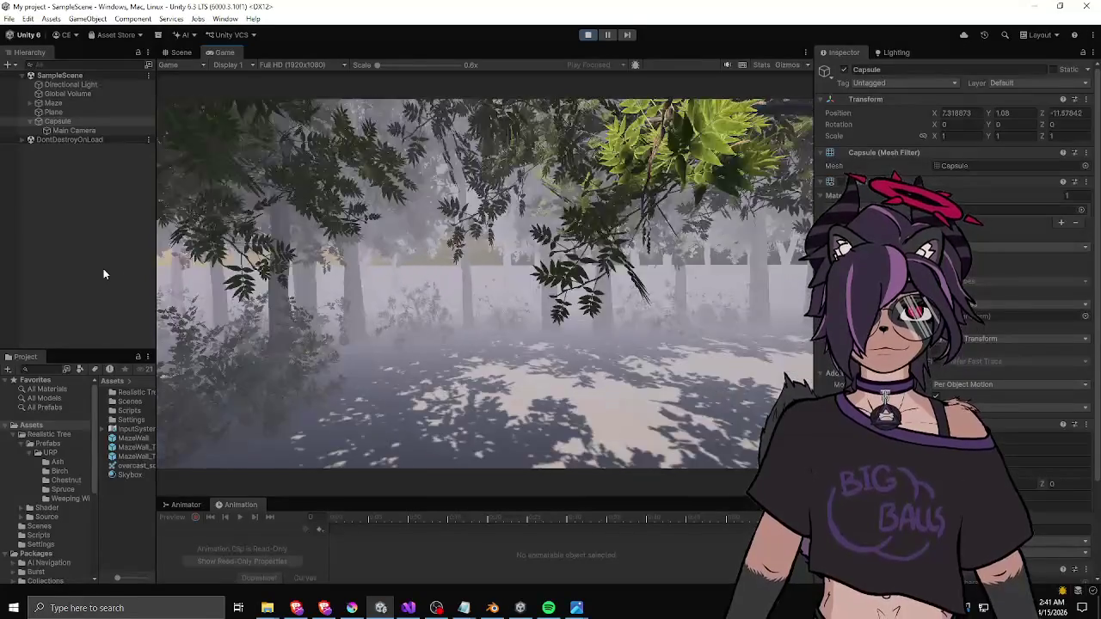
key("w")
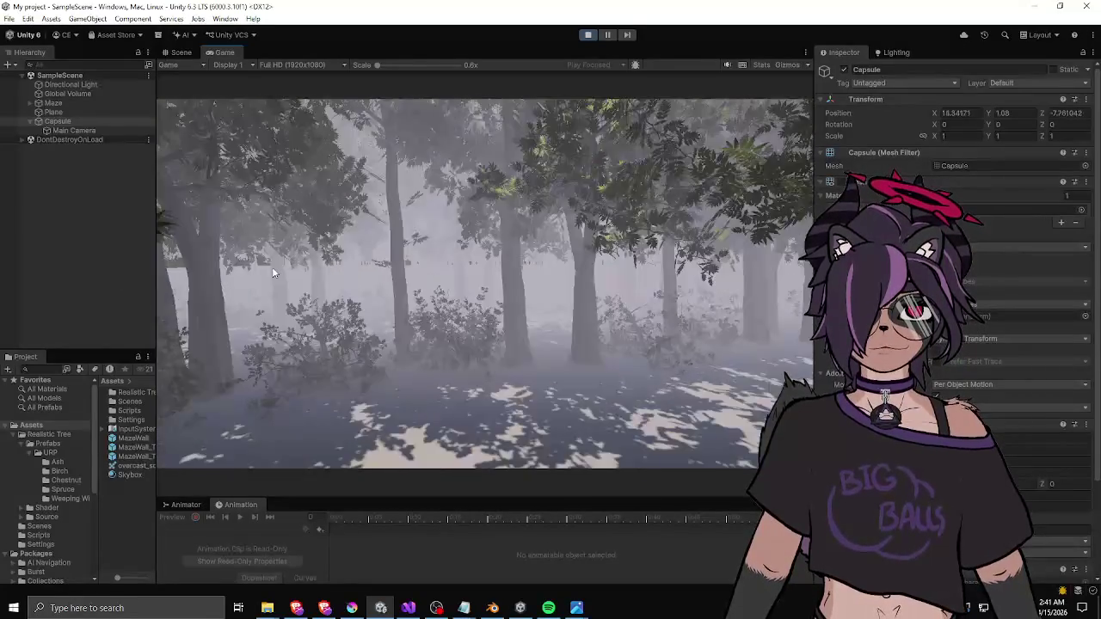
key("w")
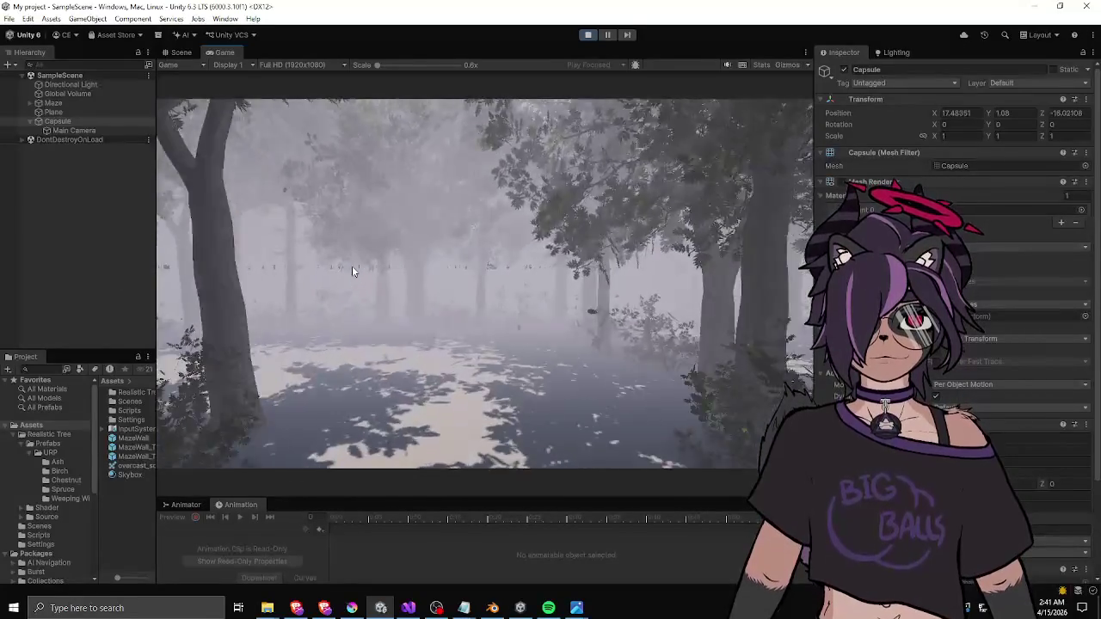
key("w")
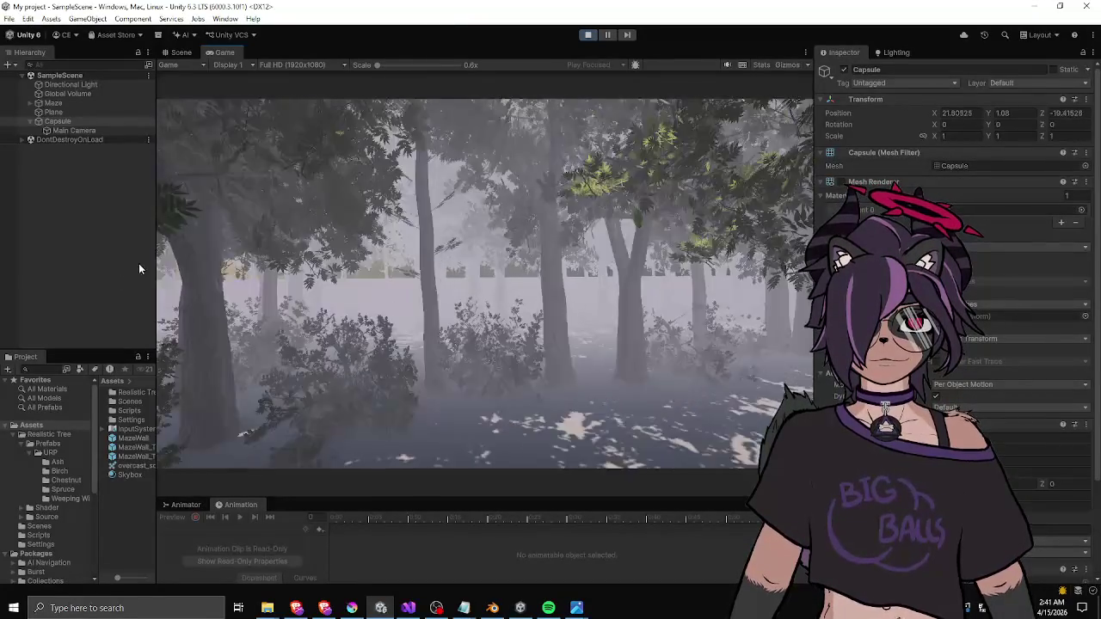
key("w")
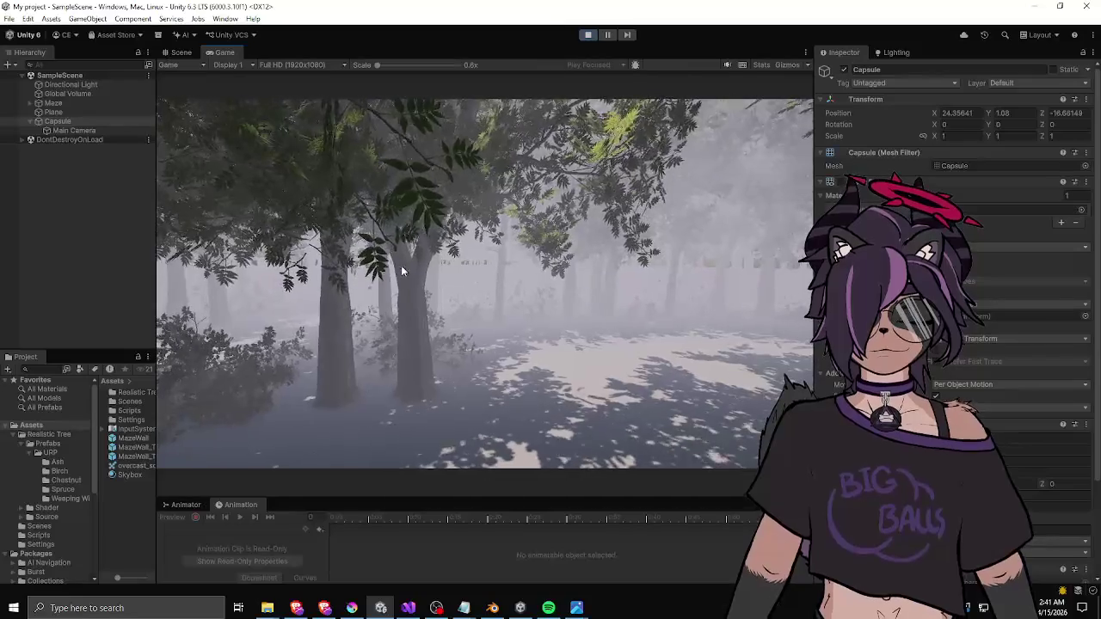
key("w")
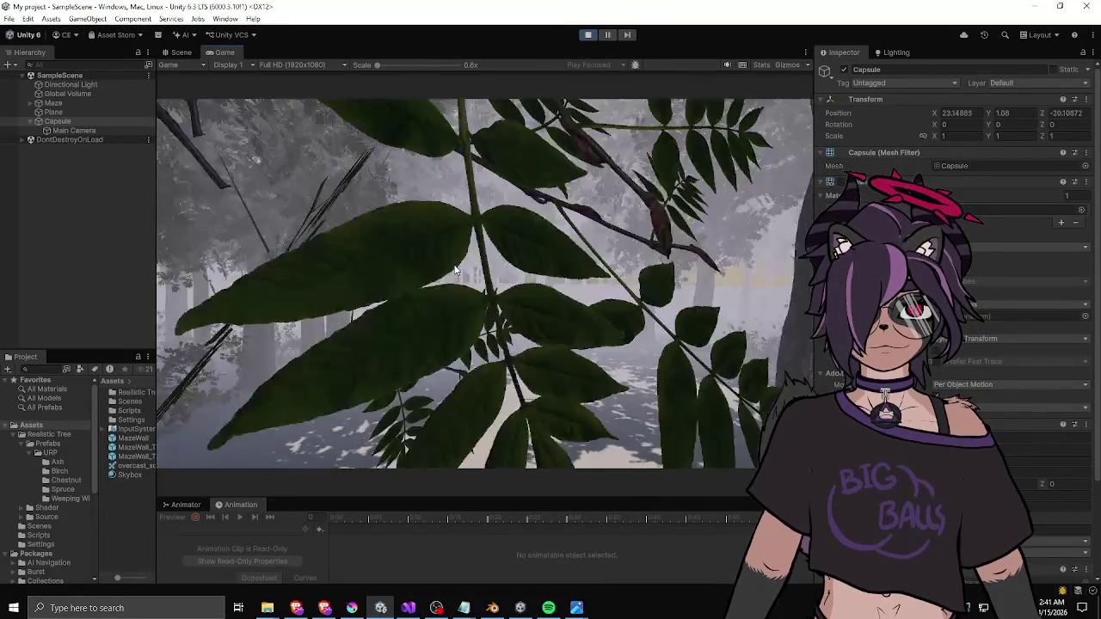
key("w")
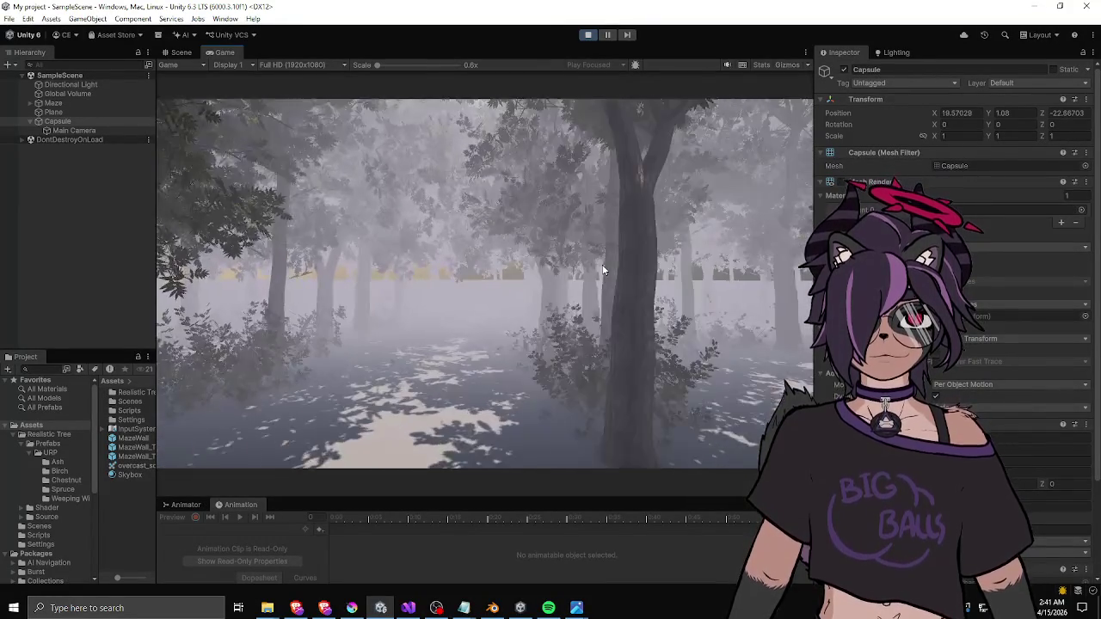
key("w")
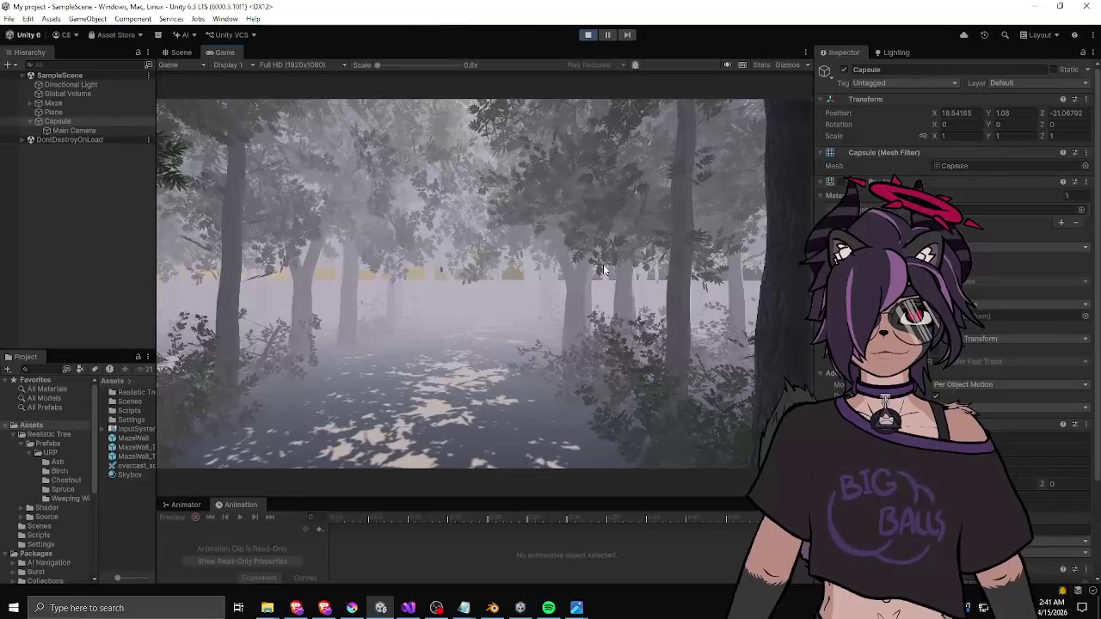
key("ctrl+p")
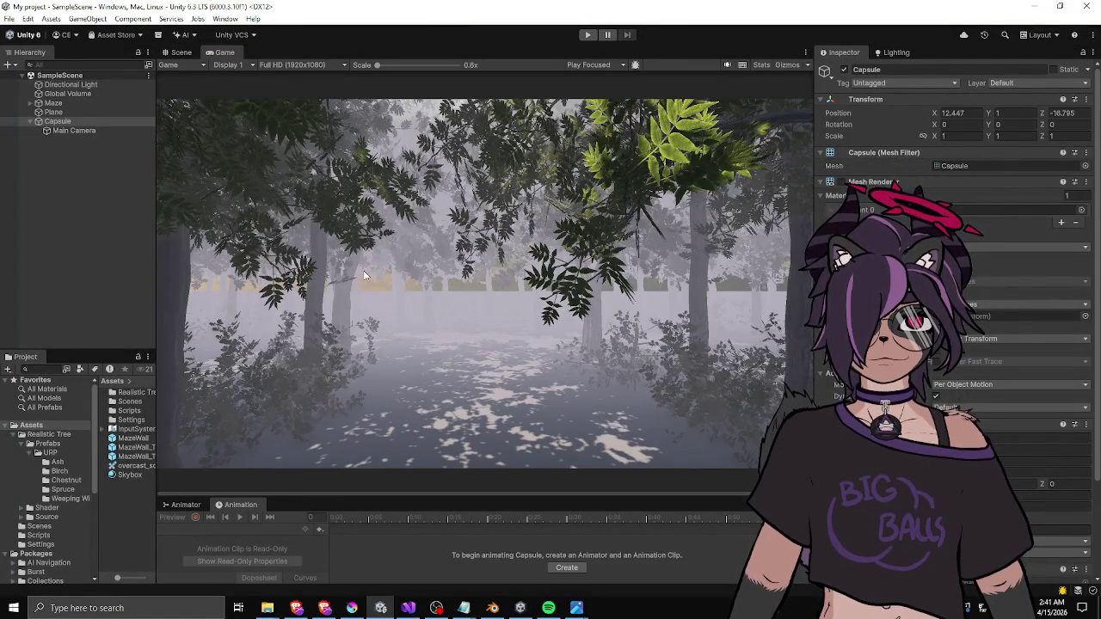
- Clear the Capsule selection, widen the Hierarchy and Project panels, and show the Scene view
left_click(123, 247)
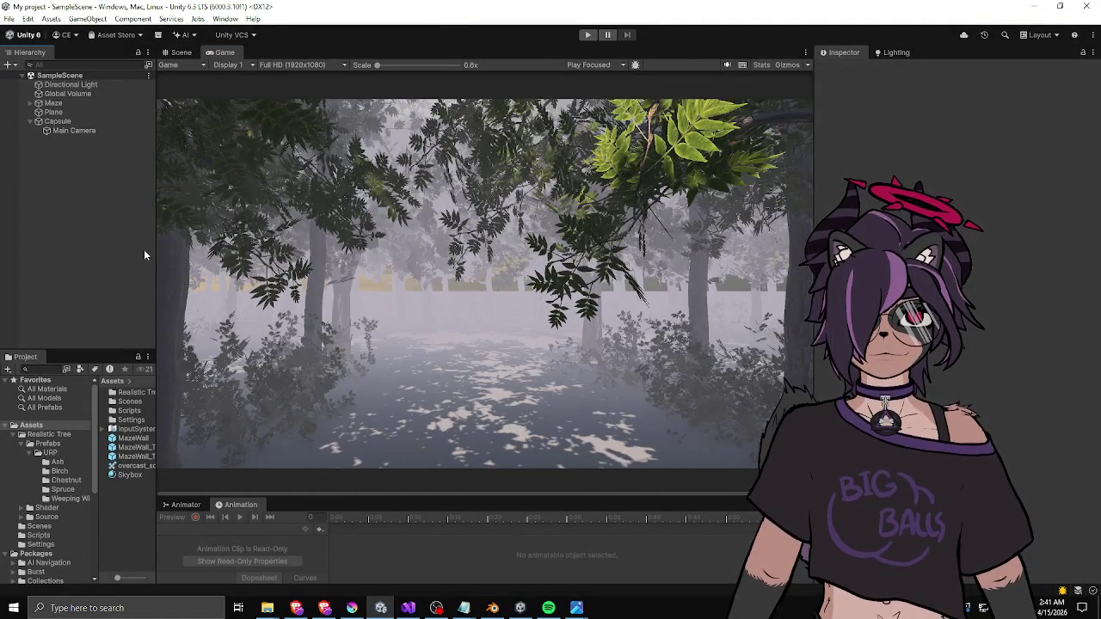
mouse_move(154, 252)
left_mouse_down()
mouse_move(218, 251)
mouse_move(189, 292)
left_mouse_up()
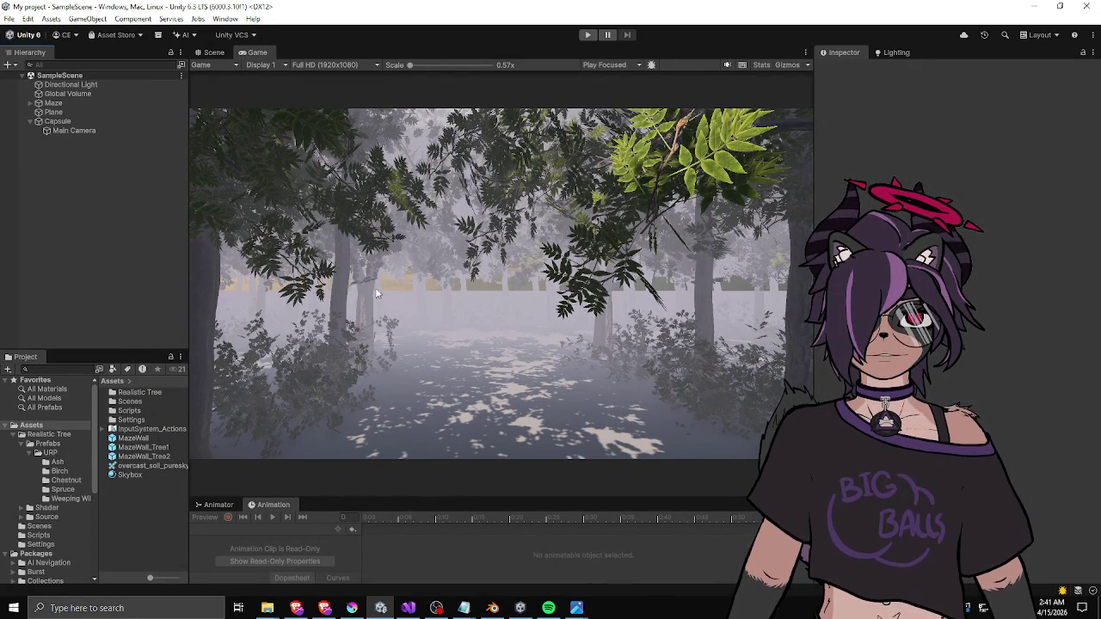
left_click(214, 51)
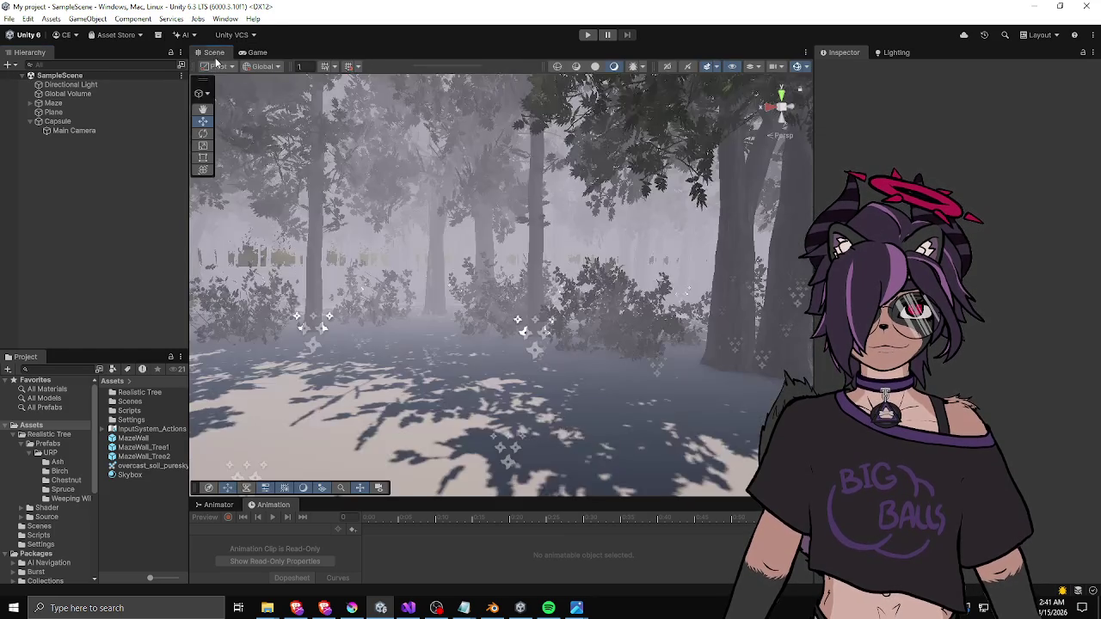
- Select Maze to check its 20×20 generator settings, then prompt deleting Blender's default cube
left_click(66, 102)
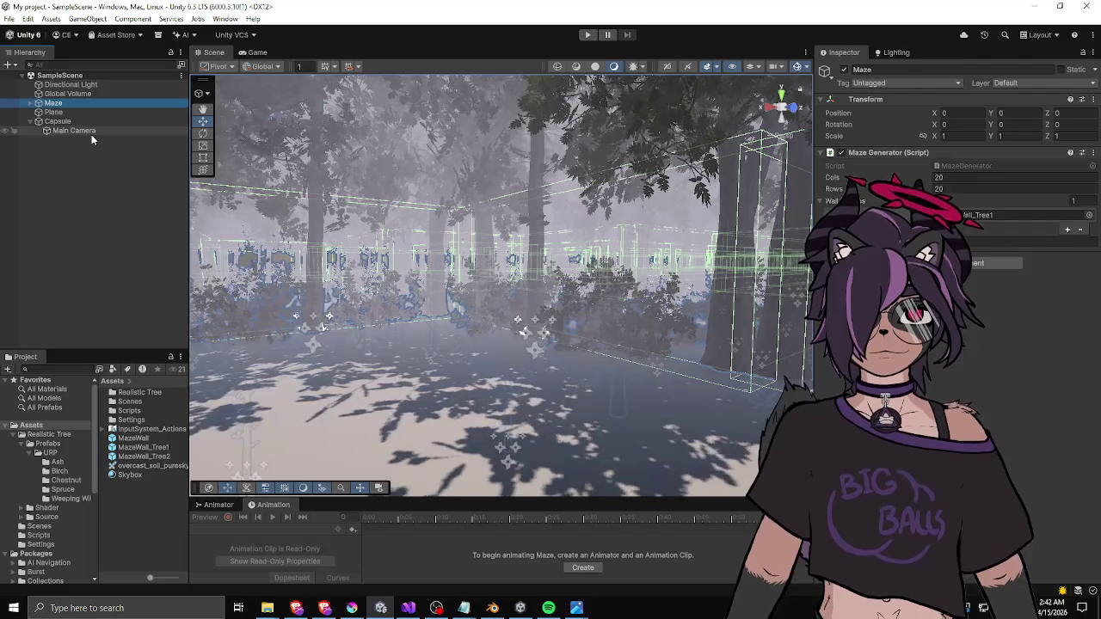
mouse_move(380, 237)
left_mouse_down()
mouse_move(376, 266)
mouse_move(457, 268)
mouse_move(565, 310)
mouse_move(539, 238)
mouse_move(596, 247)
mouse_move(489, 246)
left_mouse_up()
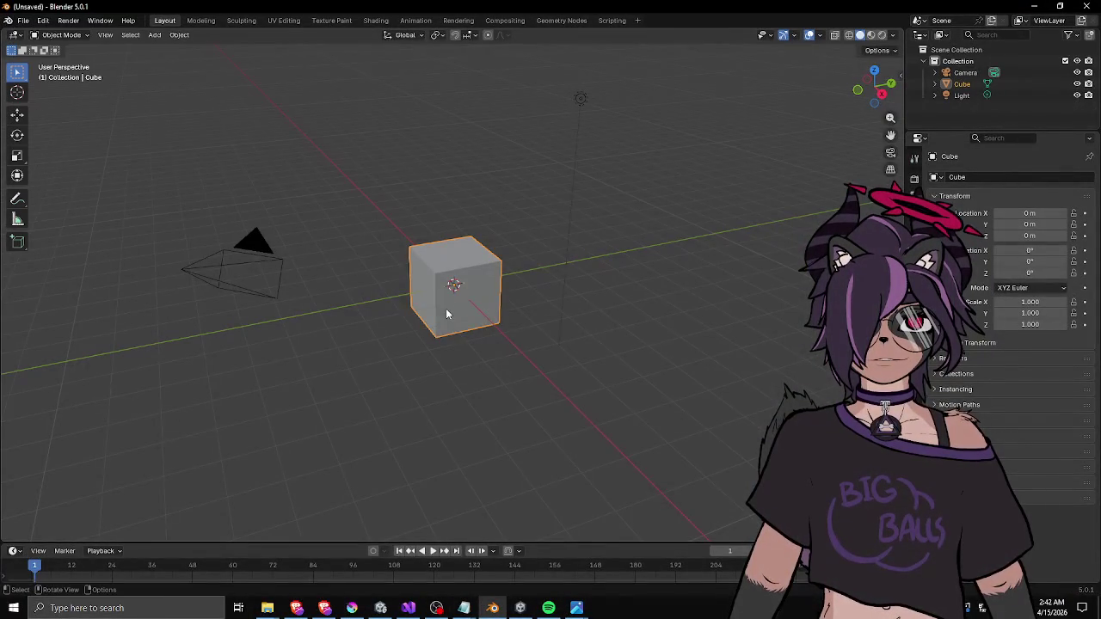
key("x")
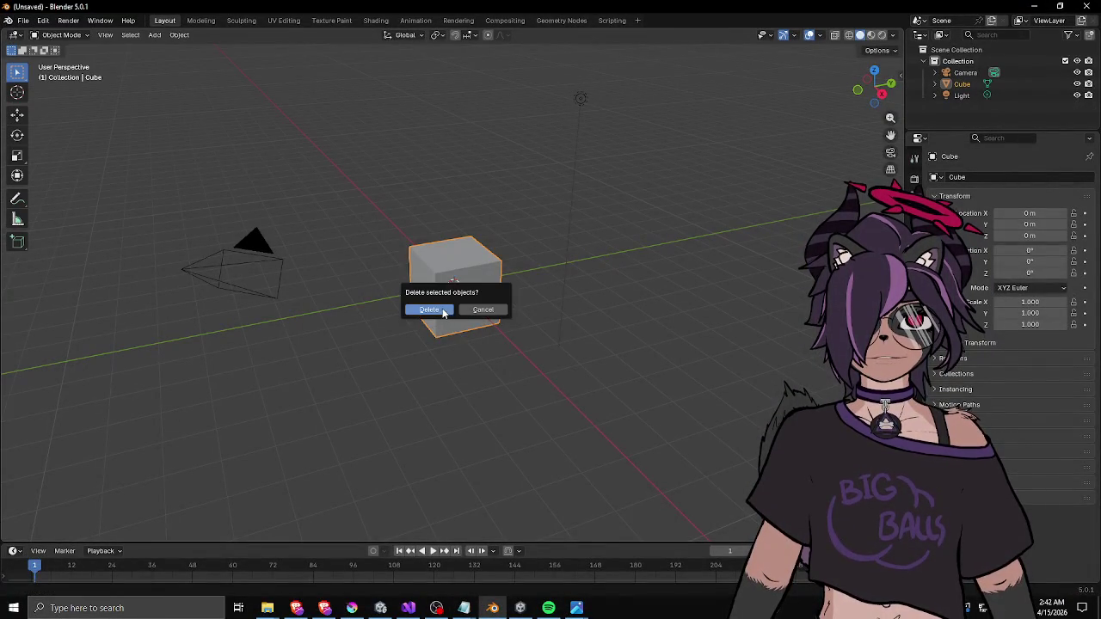
left_click(446, 308)
key("shift+a")
mouse_move(437, 312)
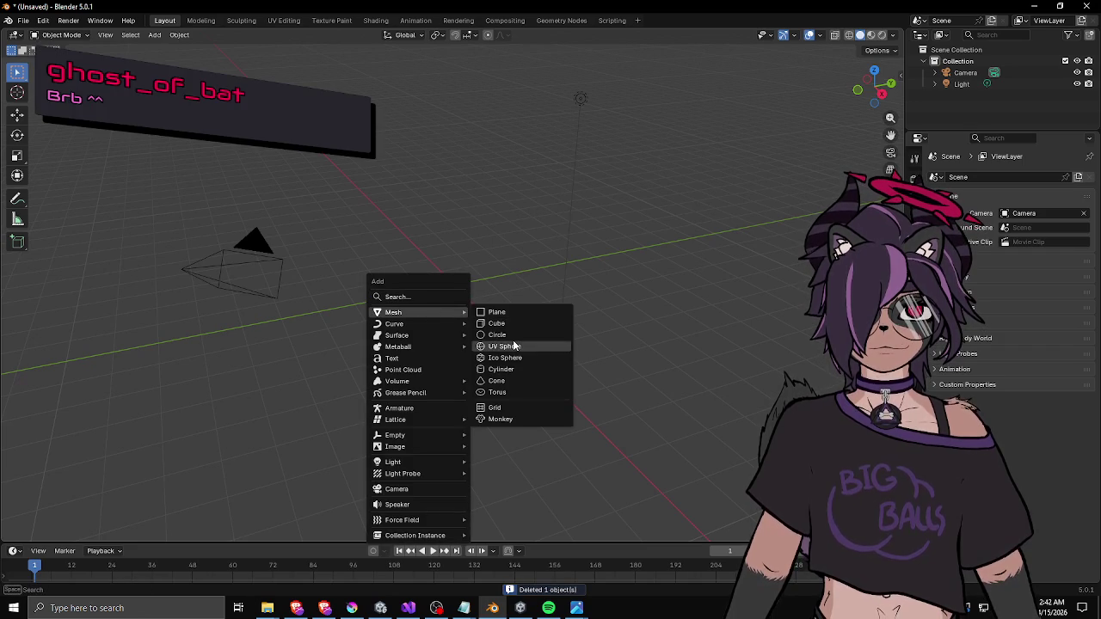
left_click(503, 370)
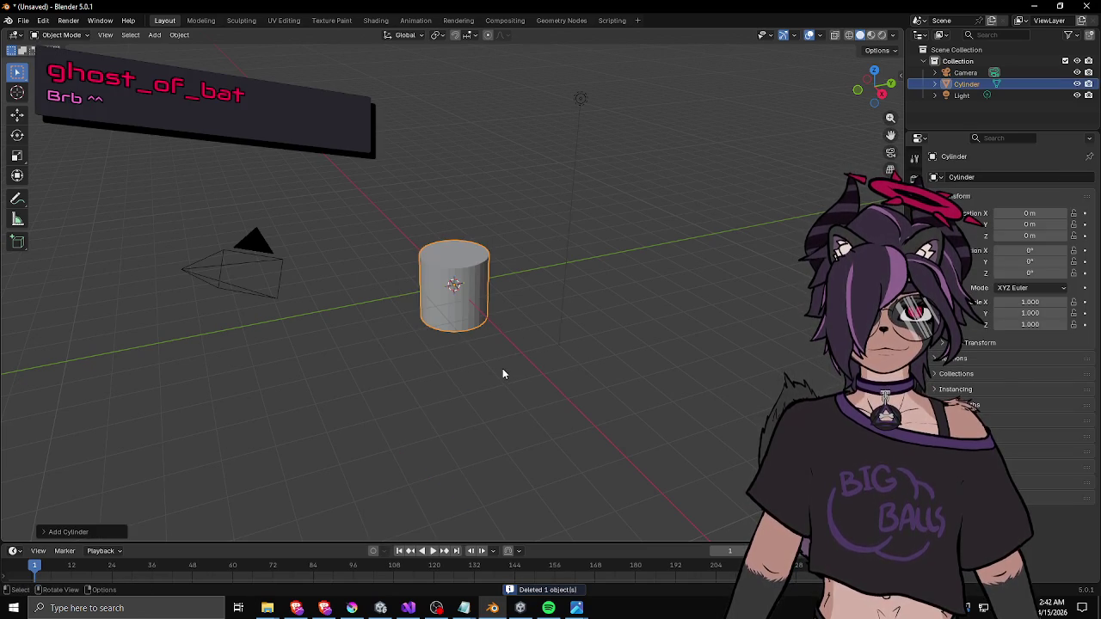
key("alt+Tab")
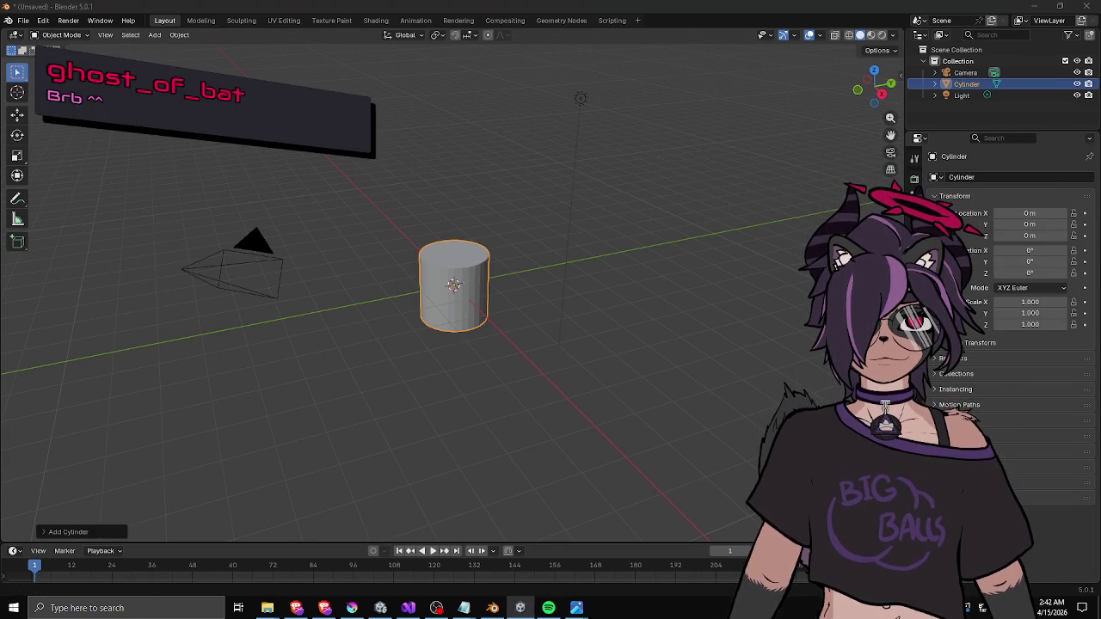
key("alt+Tab")
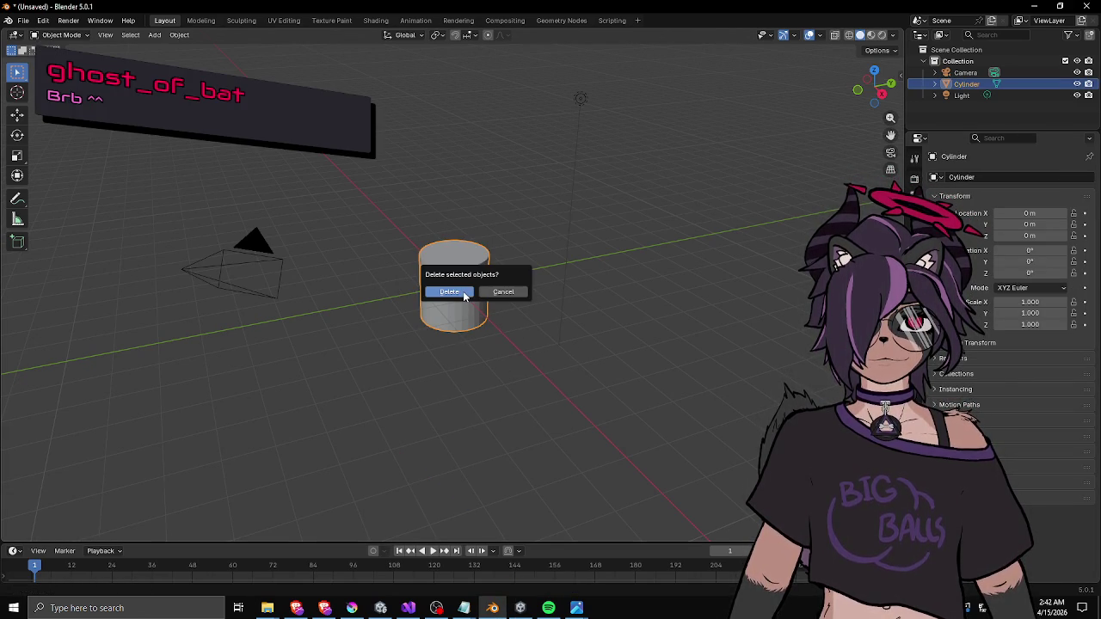
key("s")
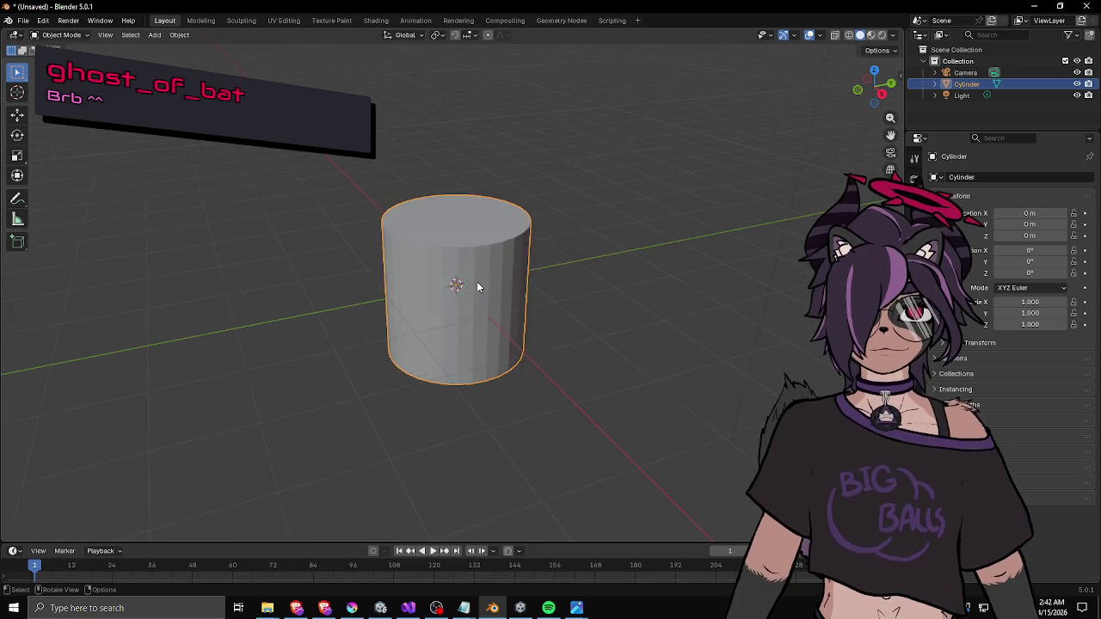
left_click_drag(579, 296, 590, 317)
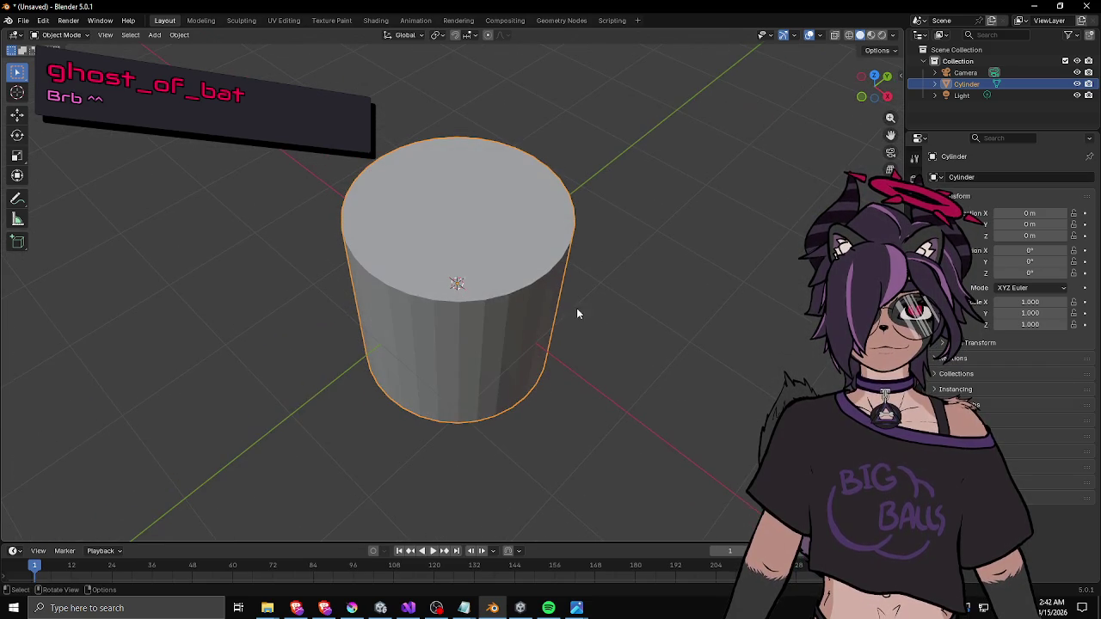
left_click(511, 303)
key("shift+a")
mouse_move(507, 302)
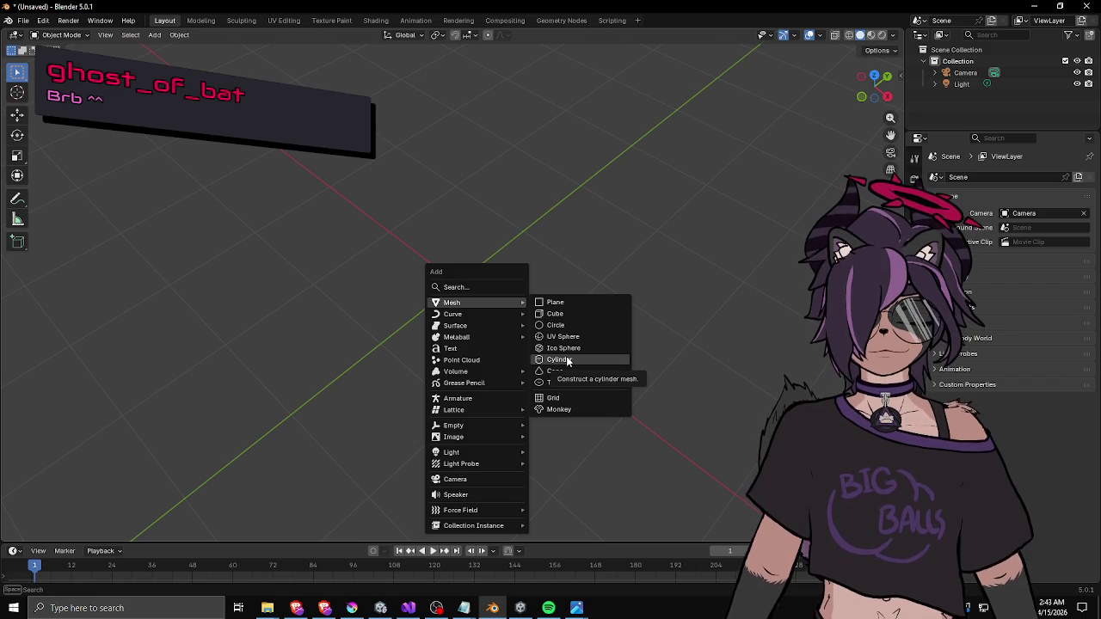
- Add a cylinder and delete its top and bottom cap faces in Edit Mode
left_click(567, 361)
key("Tab")
key("3")
key("alt+a")
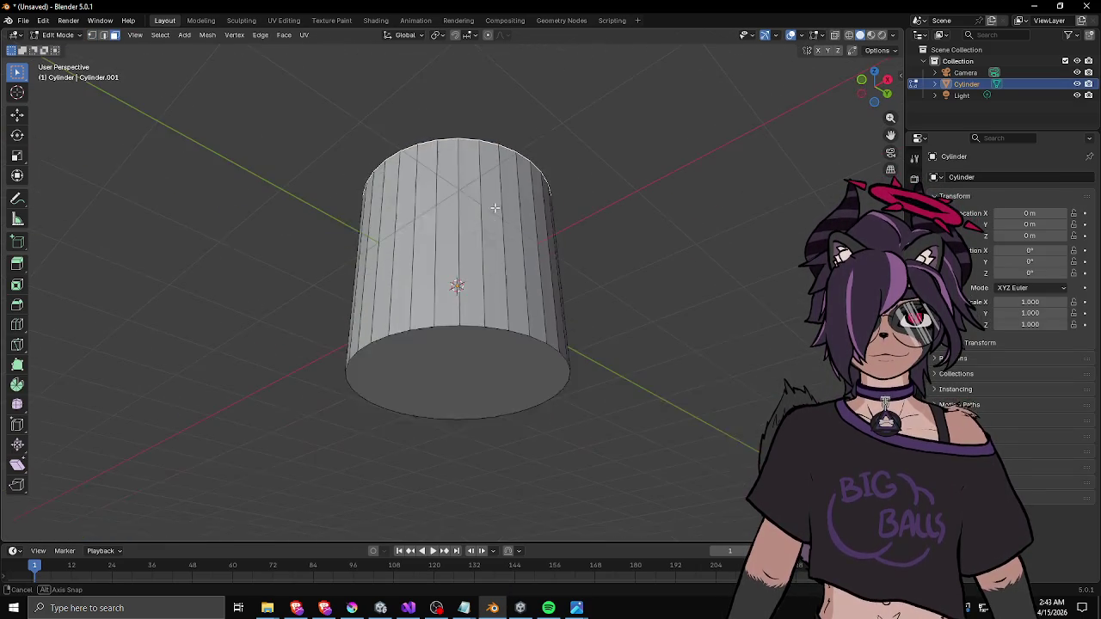
left_click(455, 370, "shift")
key("x")
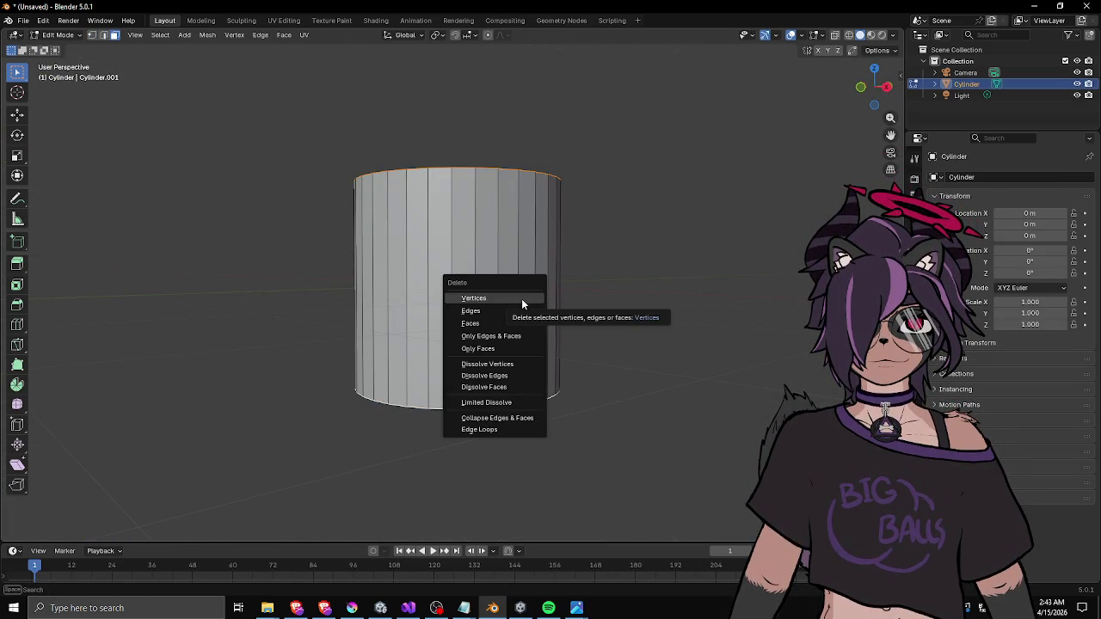
left_click(545, 311)
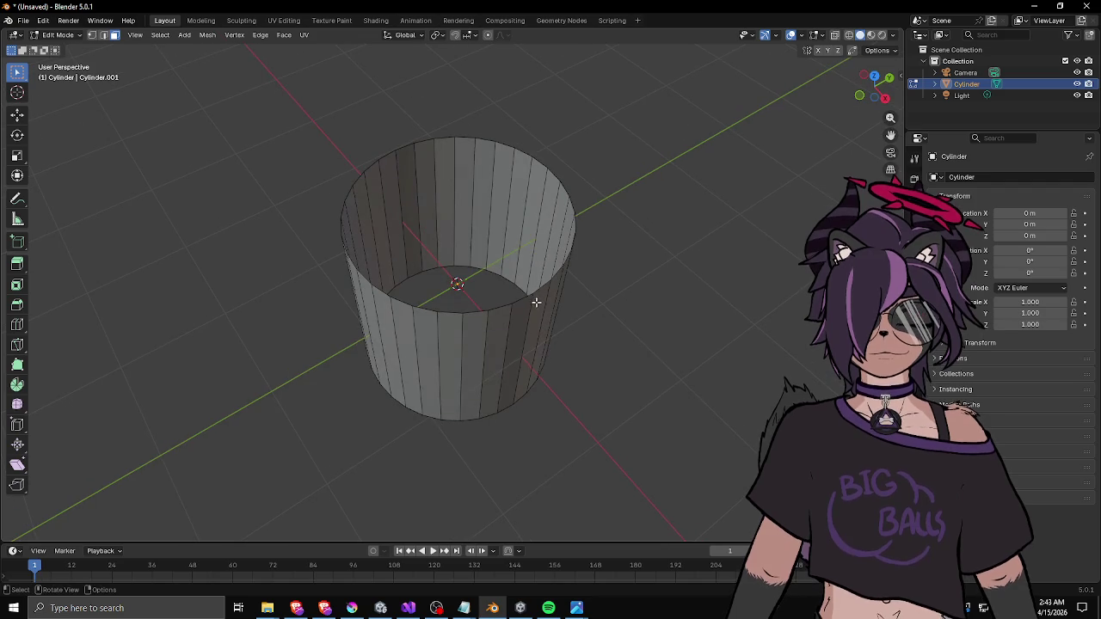
- Flip the tube's normals, return to Object Mode, and bring up the viewport Overlays options
key("a")
key("F3")
type("flip")
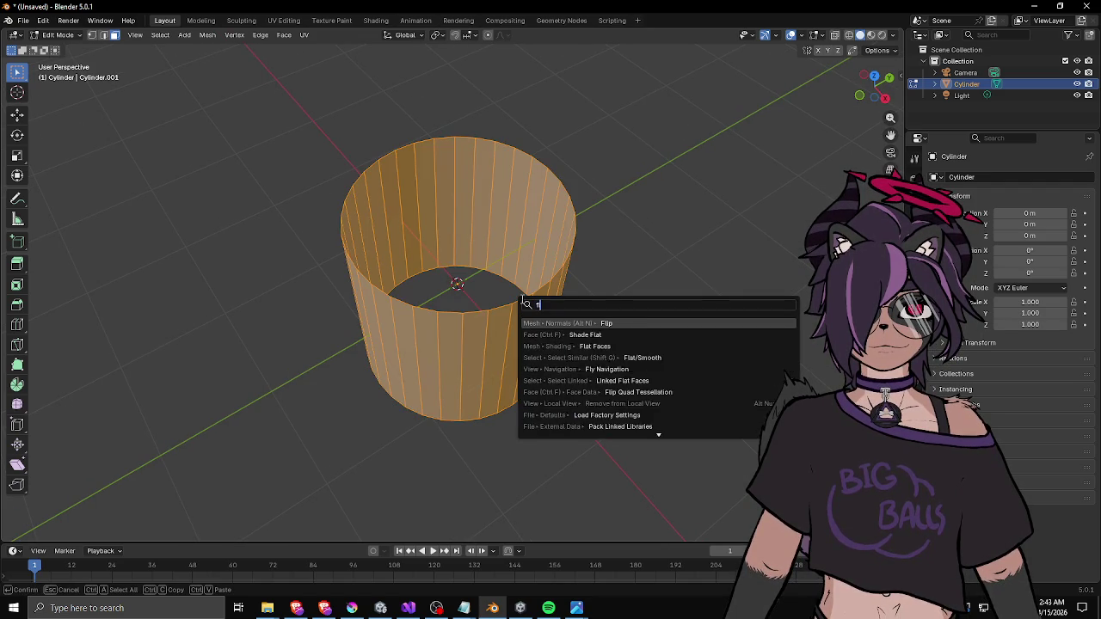
key("Return")
key("Tab")
mouse_move(524, 275)
left_mouse_down()
mouse_move(547, 215)
mouse_move(740, 155)
left_mouse_up()
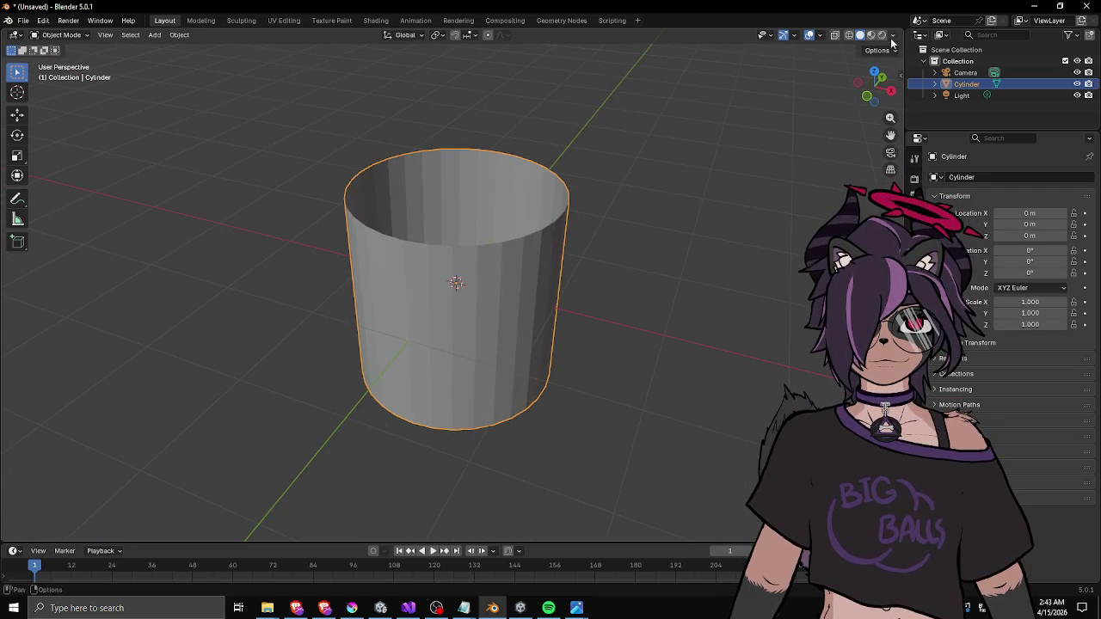
left_click(822, 36)
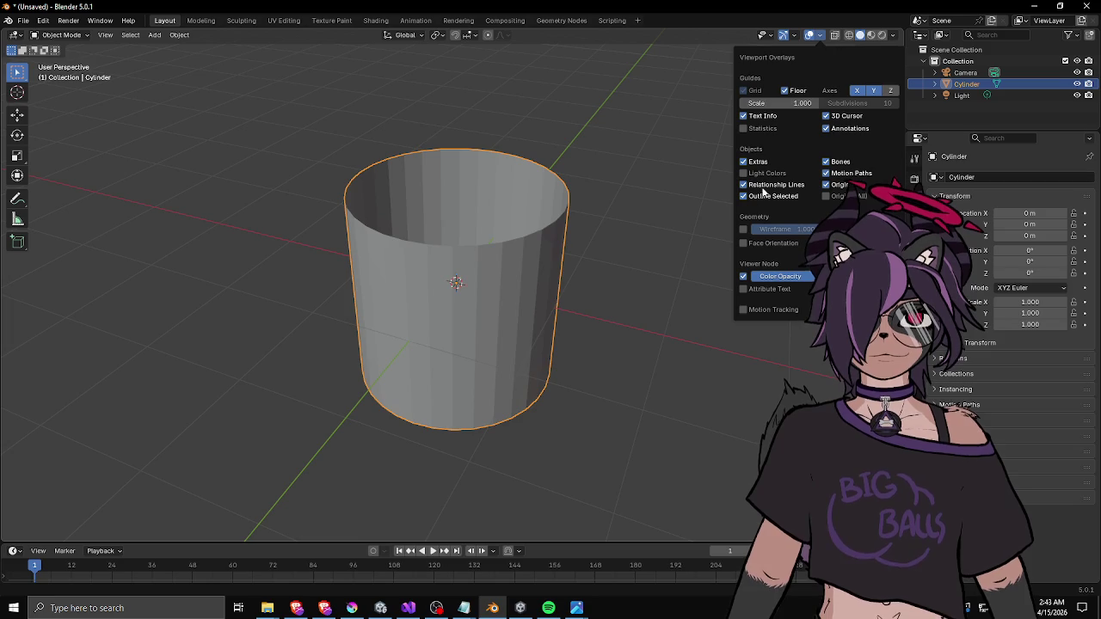
- Turn on the Face Orientation overlay and apply Shade Smooth to the tube
left_click(743, 242)
mouse_move(573, 198)
left_mouse_down()
mouse_move(495, 243)
mouse_move(349, 180)
mouse_move(508, 225)
left_mouse_up()
key("F3")
type("smooth")
key("Down")
key("Return")
- Scale the tube to about 7.589 across and 1.783 tall
mouse_move(496, 224)
left_mouse_down()
mouse_move(467, 189)
mouse_move(457, 207)
left_mouse_up()
scroll(456, 206, "down", 4)
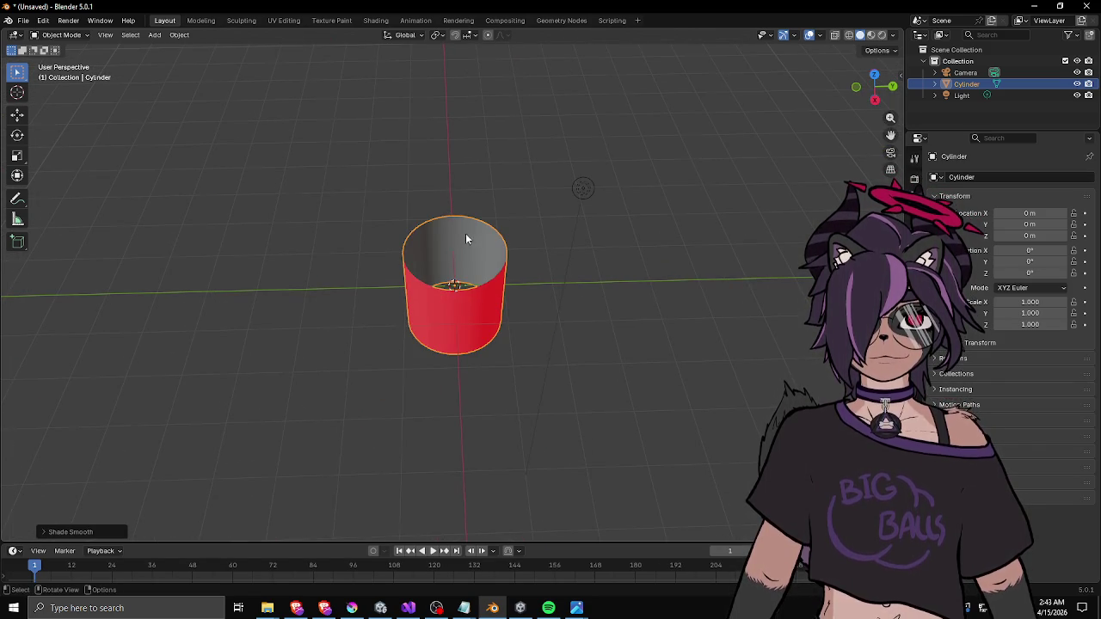
key("s")
key("shift+z")
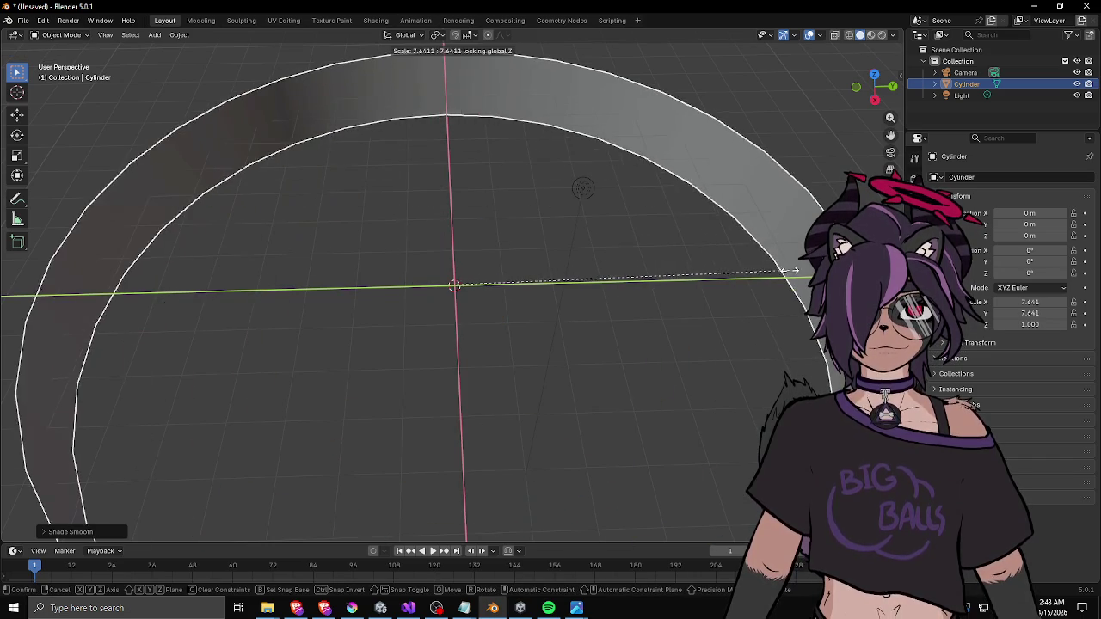
left_click(791, 272)
scroll(682, 303, "down", 5)
mouse_move(681, 303)
left_mouse_down()
mouse_move(641, 277)
mouse_move(545, 270)
mouse_move(509, 276)
mouse_move(462, 304)
mouse_move(442, 292)
mouse_move(425, 315)
mouse_move(425, 298)
left_mouse_up()
key("s")
key("z")
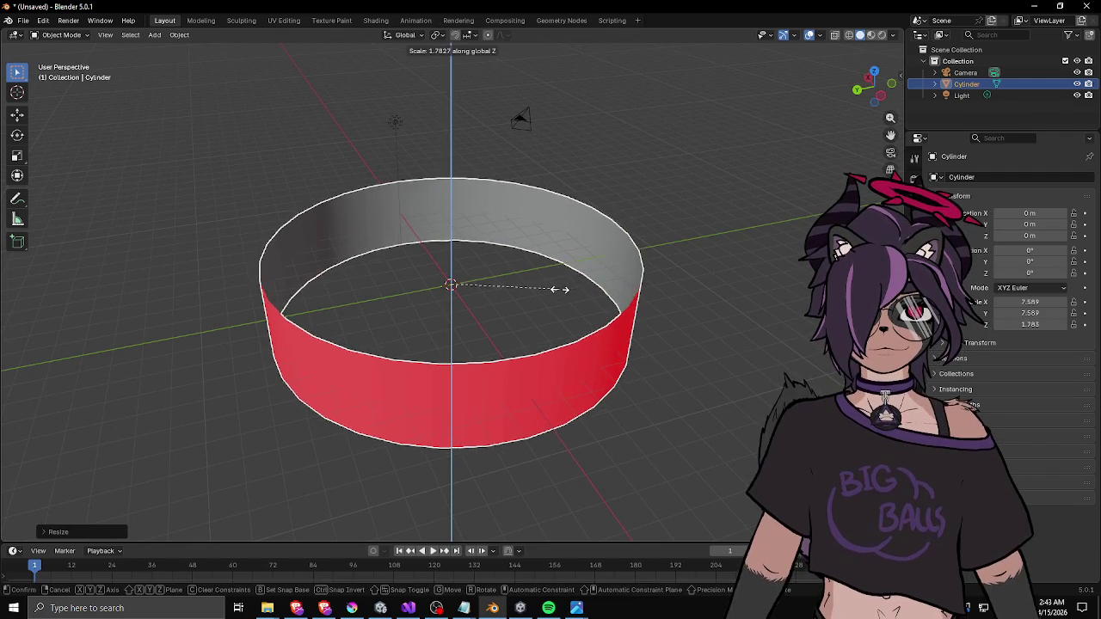
left_click(562, 289)
key("z")
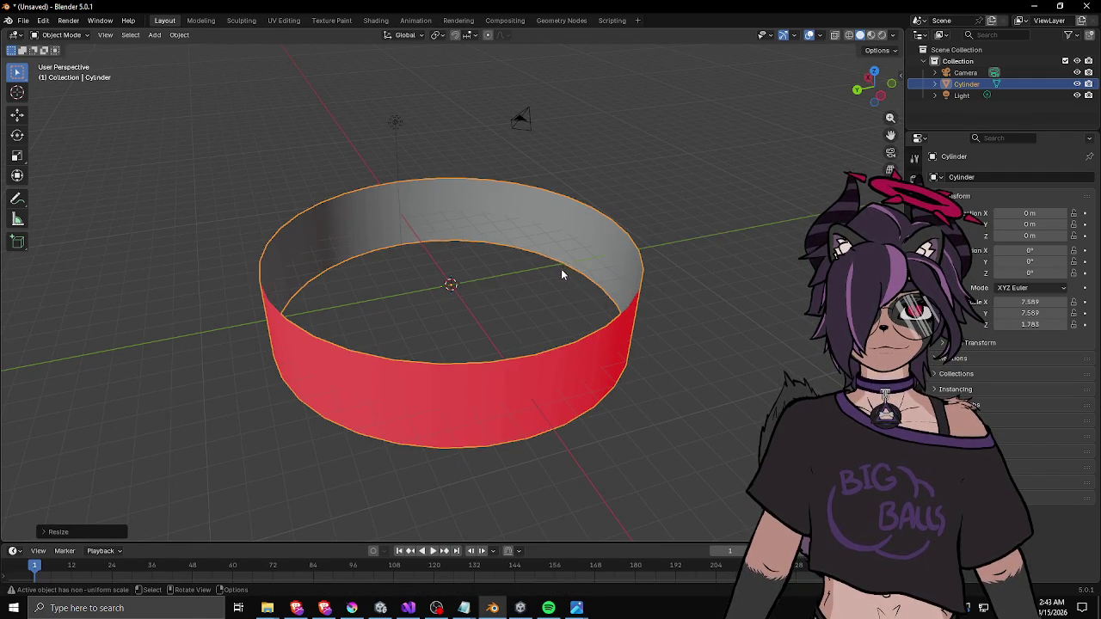
- Raise the ring to Z 1.6174 m and save it as ring.blend
left_click_drag(562, 266, 535, 255)
key("g")
key("z")
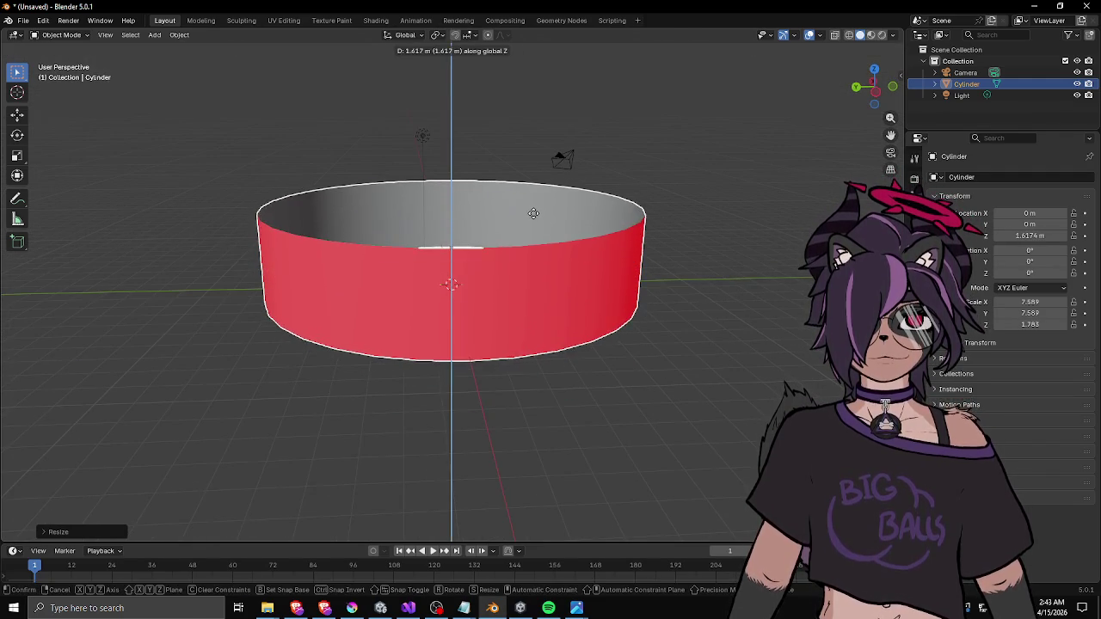
mouse_move(492, 183)
left_mouse_down()
mouse_move(476, 192)
mouse_move(532, 232)
left_mouse_up()
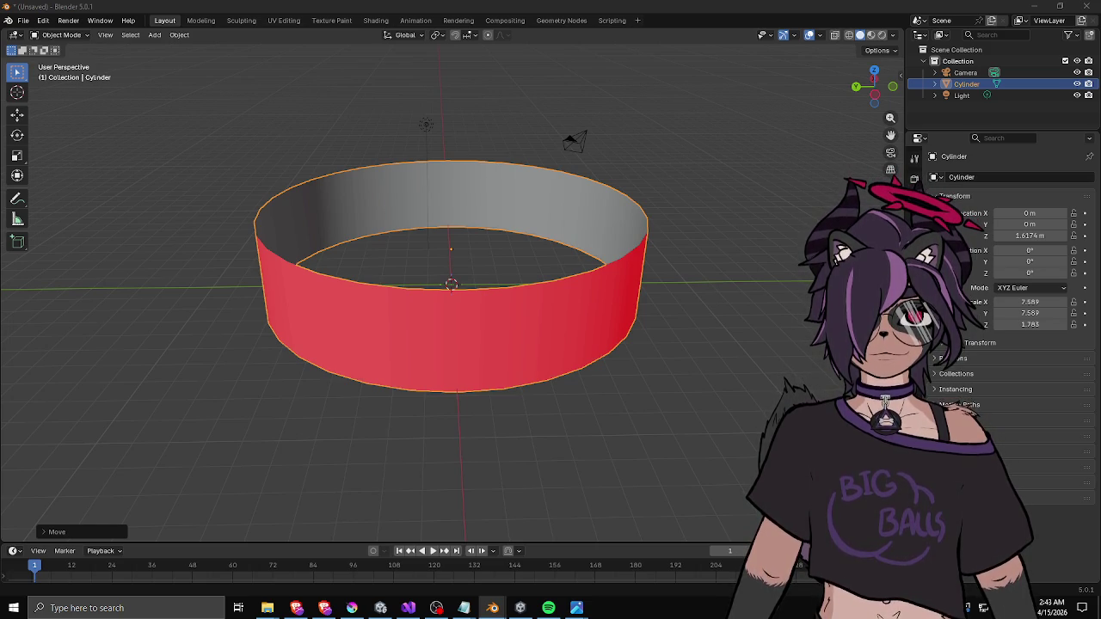
key("Return")
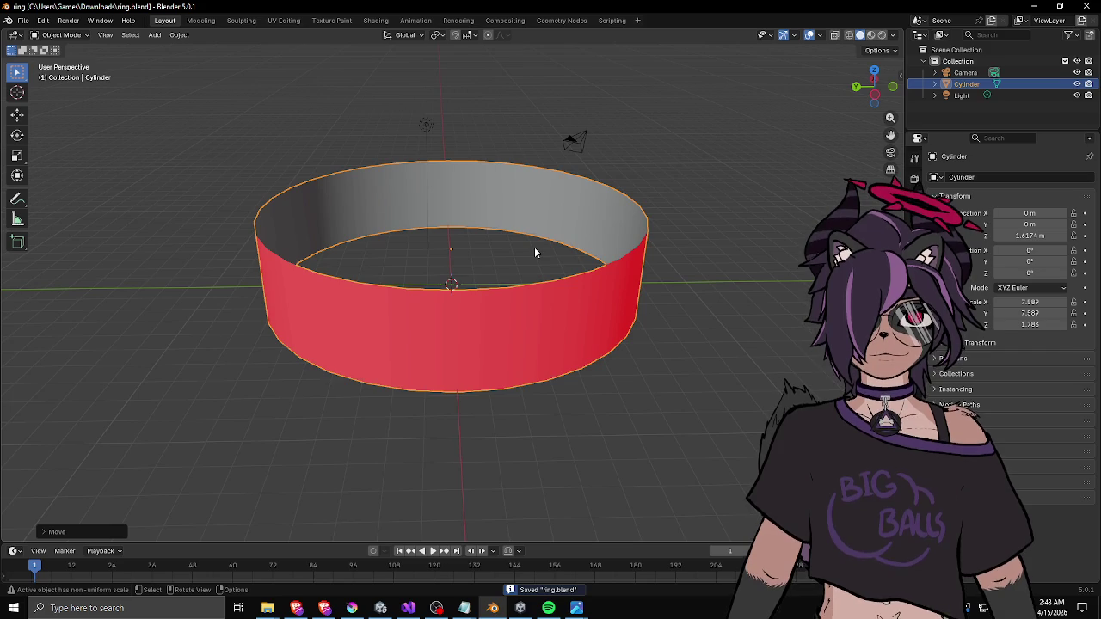
- Export the ring as an FBX file and switch over to Unity
left_click(23, 20)
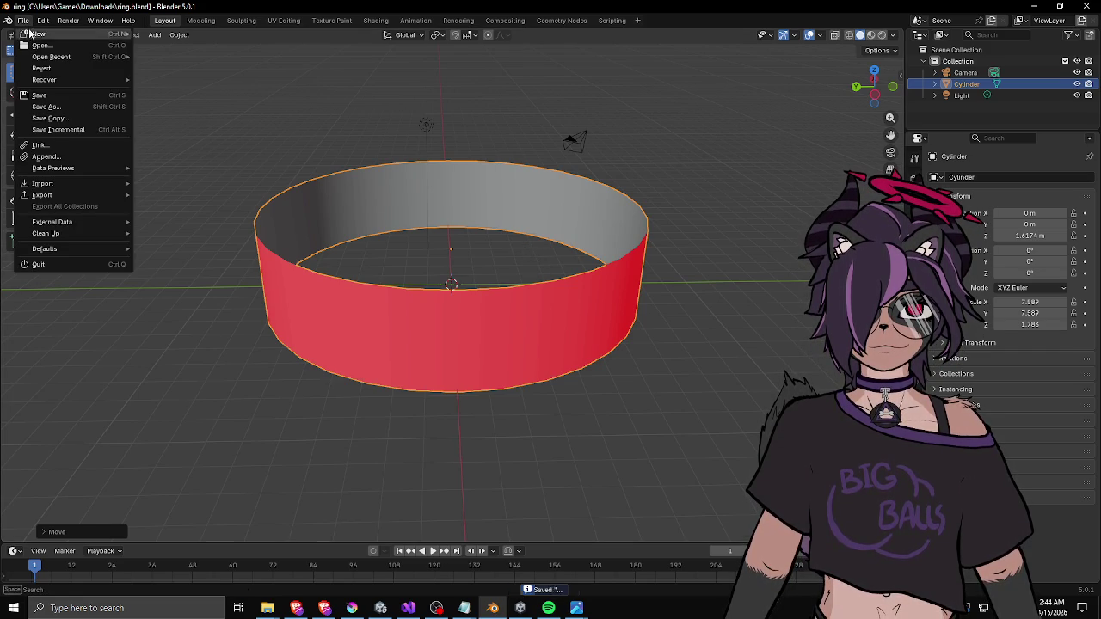
mouse_move(67, 193)
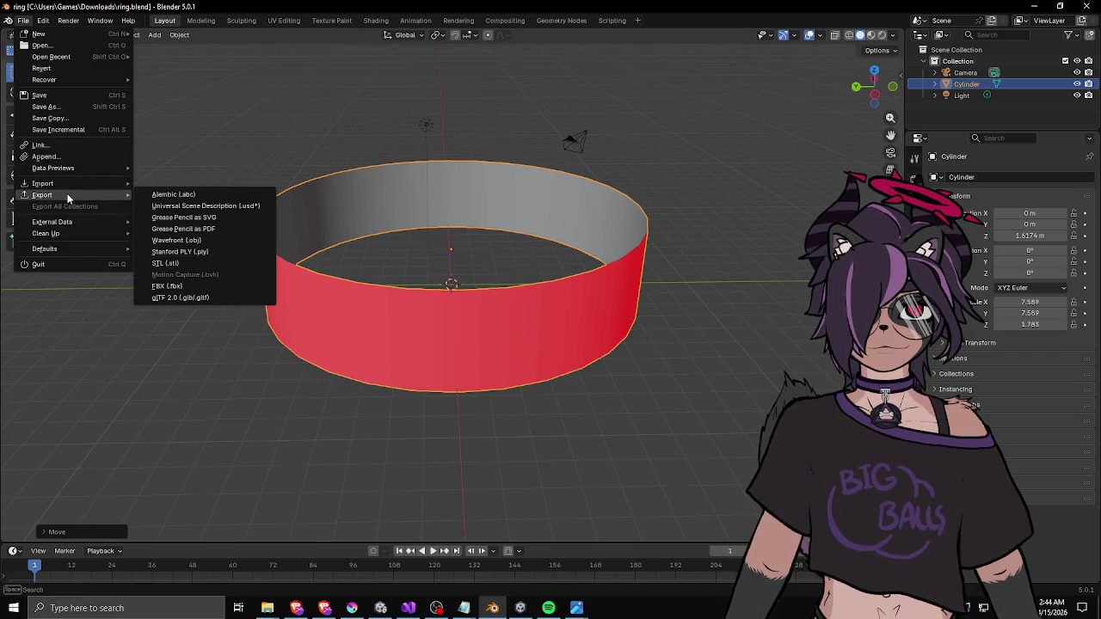
left_click(202, 285)
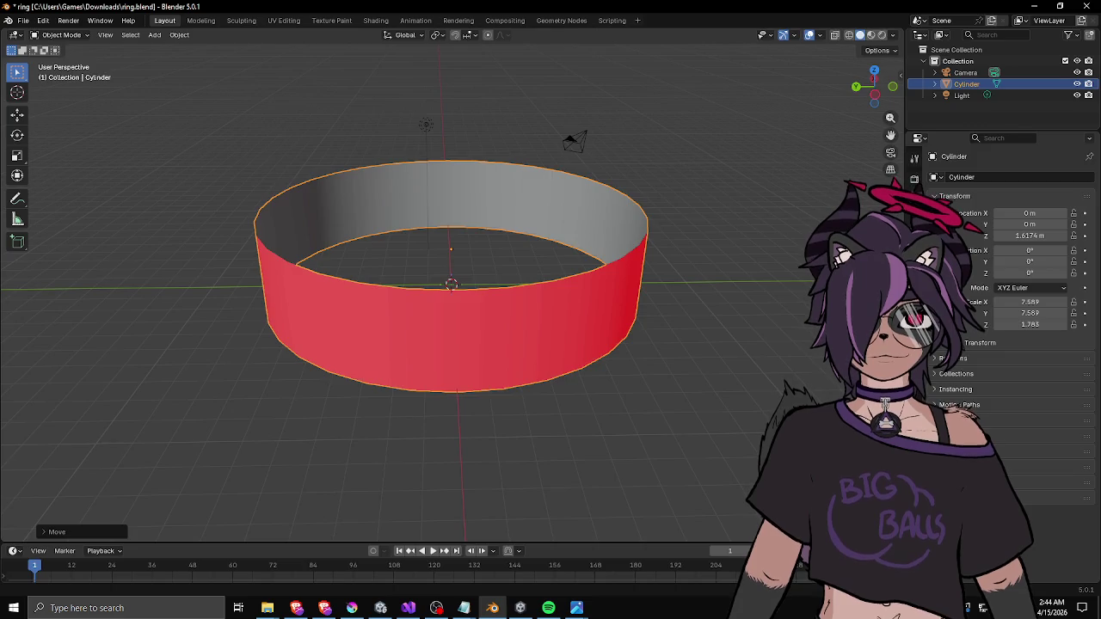
key("alt+Tab")
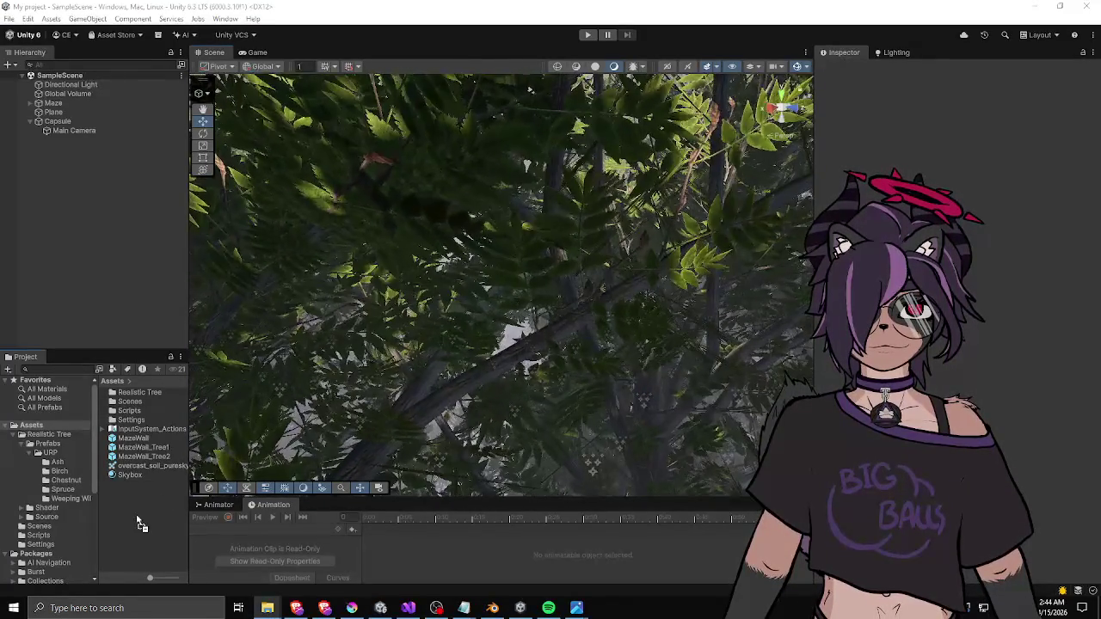
- Drag the imported ring model asset from the Project panel into the scene
left_click(121, 476)
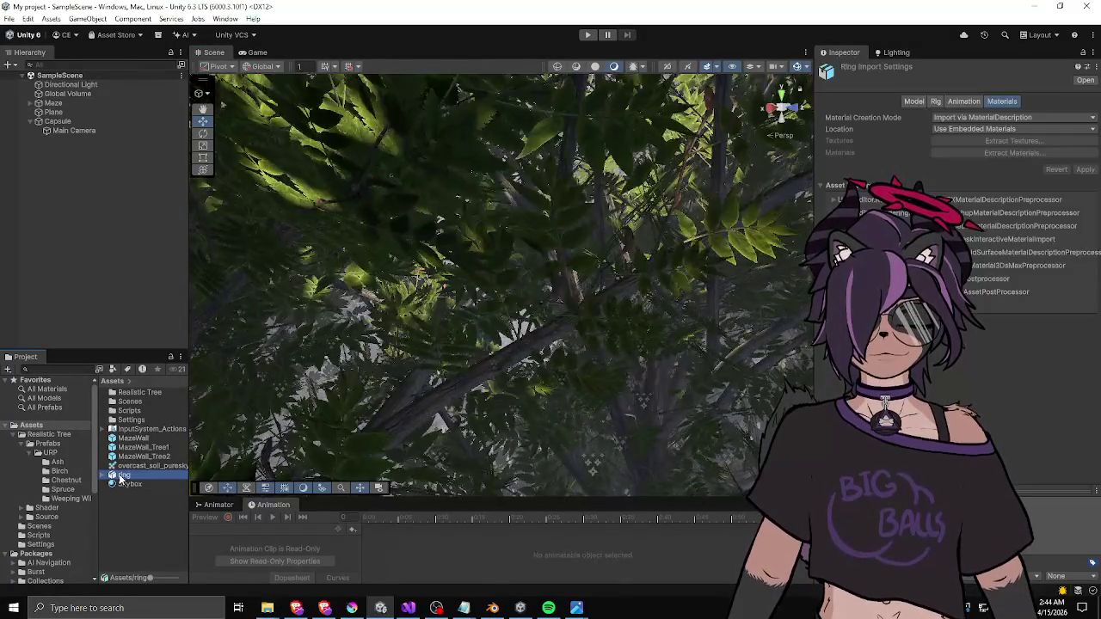
mouse_move(482, 327)
left_mouse_down("alt")
mouse_move(520, 338)
mouse_move(515, 293)
left_mouse_up("alt")
left_click_drag(122, 476, 116, 310)
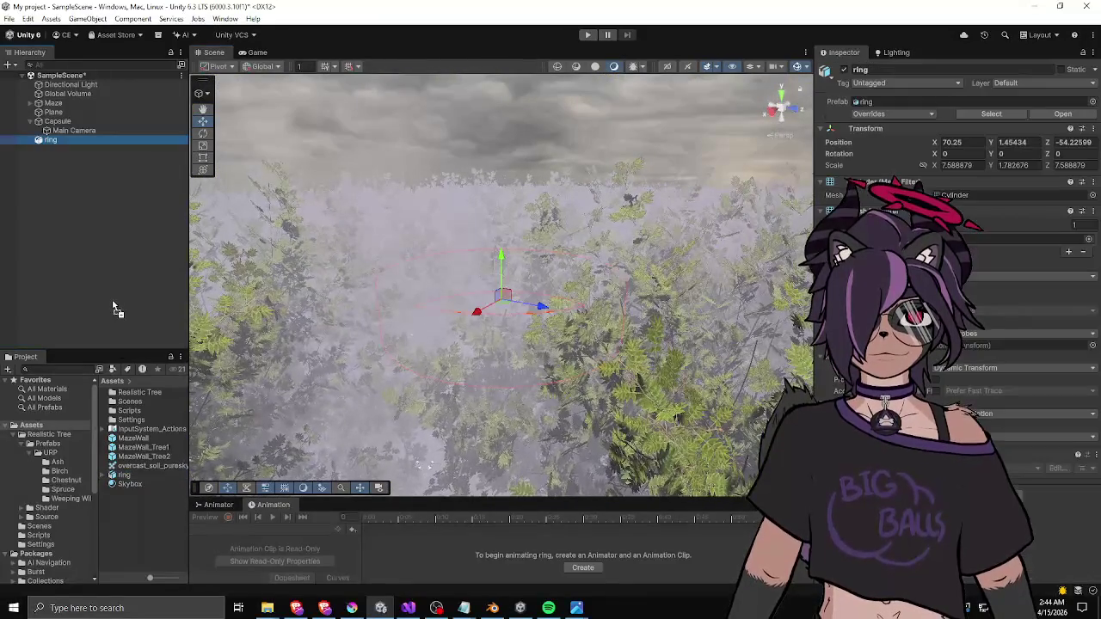
mouse_move(508, 326)
left_mouse_down("alt")
mouse_move(562, 332)
mouse_move(576, 310)
left_mouse_up("alt")
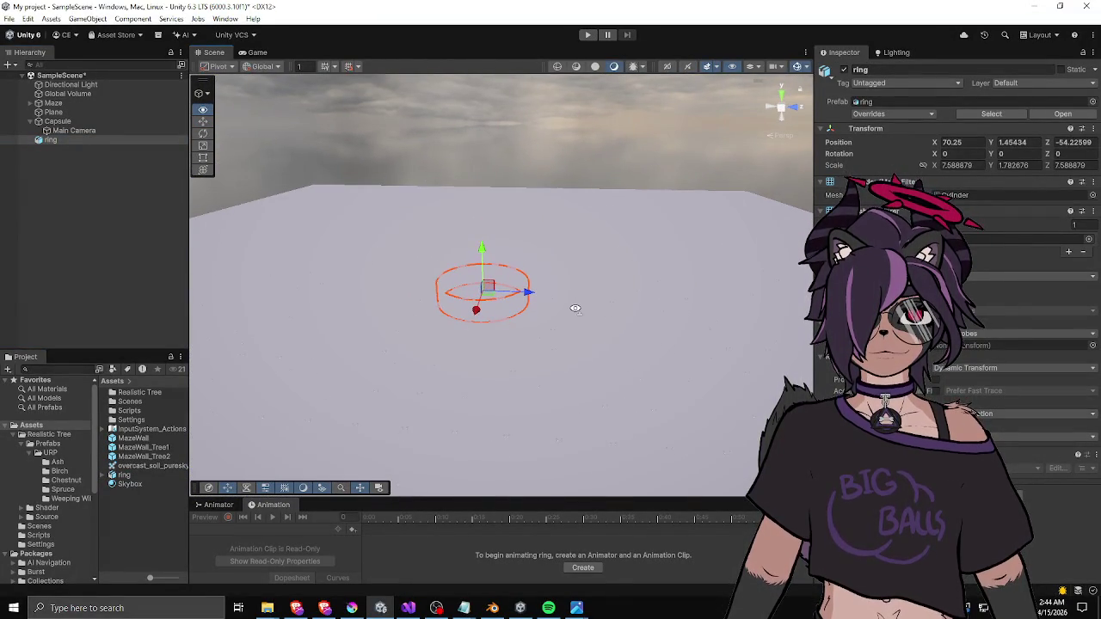
scroll(523, 308, "up", 2)
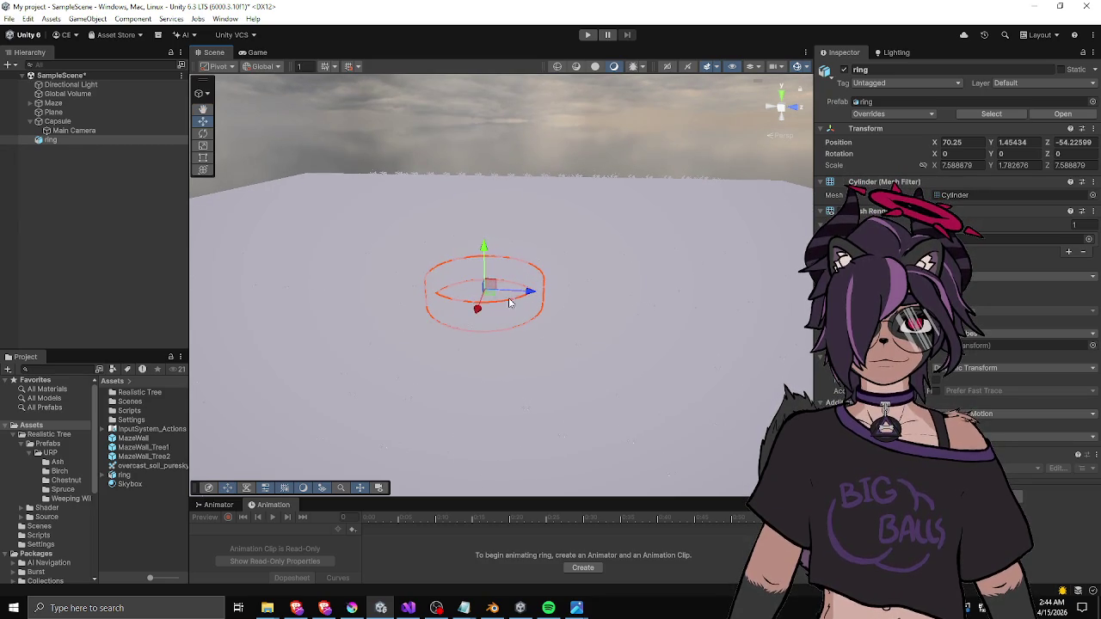
- Scale the ring up to about 165 across
mouse_move(490, 295)
left_mouse_down()
mouse_move(614, 319)
mouse_move(808, 299)
left_mouse_up()
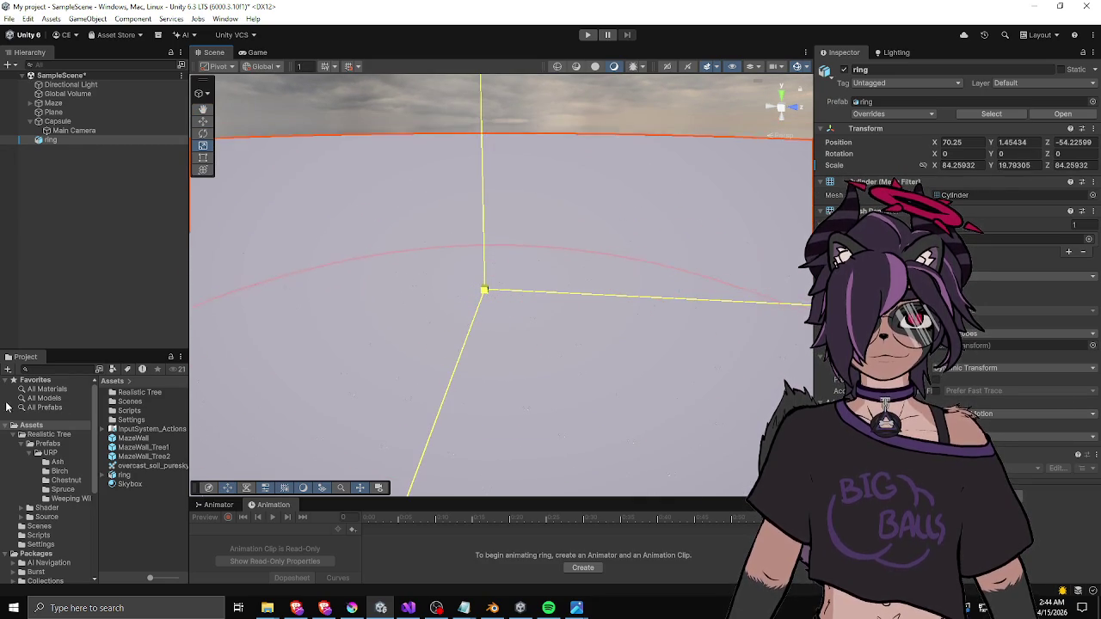
mouse_move(831, 376)
left_mouse_down()
mouse_move(651, 322)
mouse_move(618, 338)
left_mouse_up()
scroll(618, 338, "down", 5)
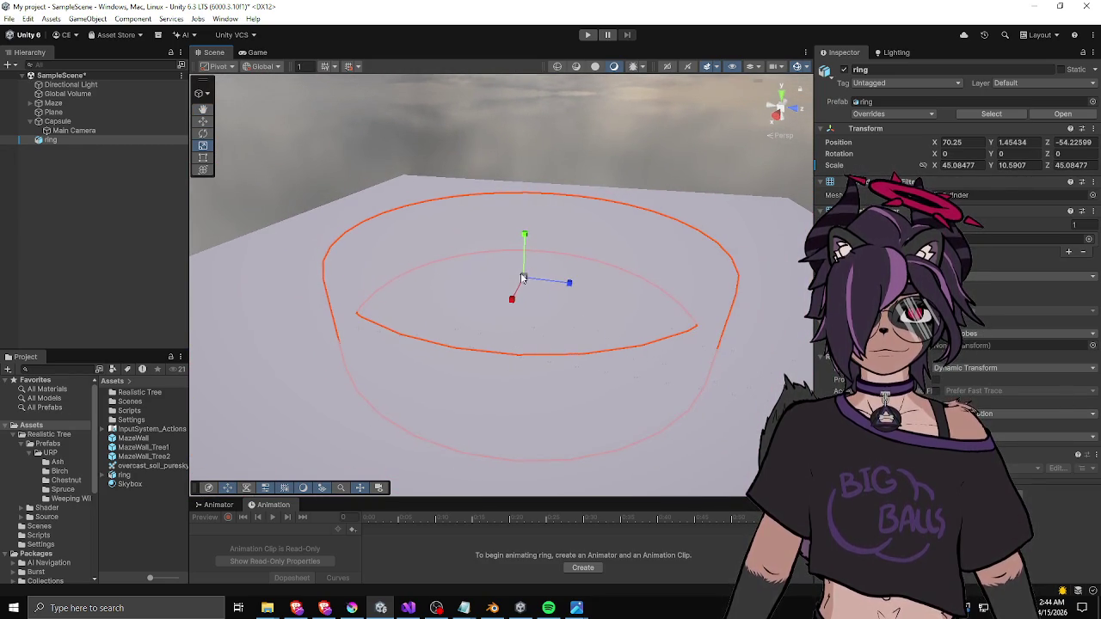
left_click_drag(557, 284, 676, 307)
- Squash the ring to about 23.8 tall and slide it along X to surround the plane
key("w")
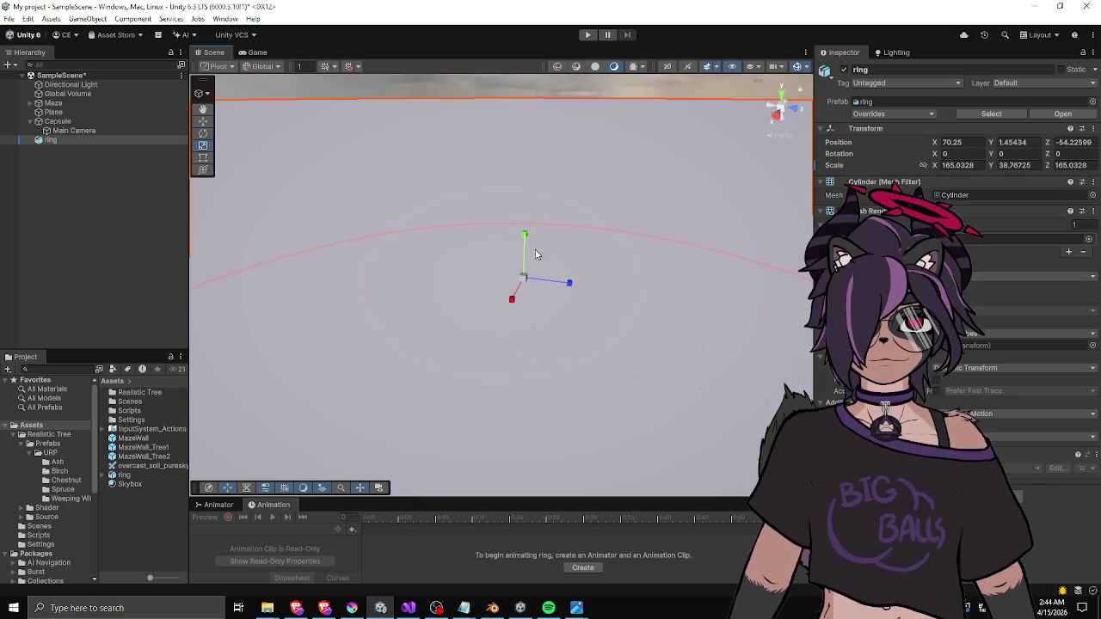
mouse_move(527, 248)
left_mouse_down()
mouse_move(519, 436)
mouse_move(521, 297)
mouse_move(525, 340)
mouse_move(523, 322)
left_mouse_up()
key("w")
key("f")
left_click_drag(546, 287, 499, 285)
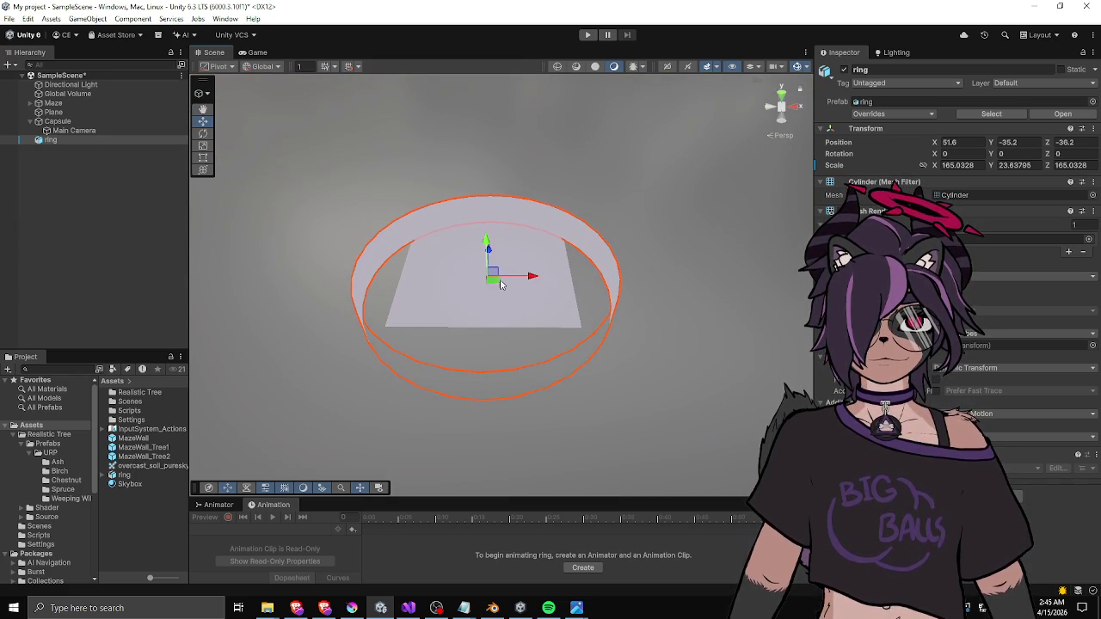
- From the top view, move the ring across the ground to centre it on the plane
left_click(778, 101)
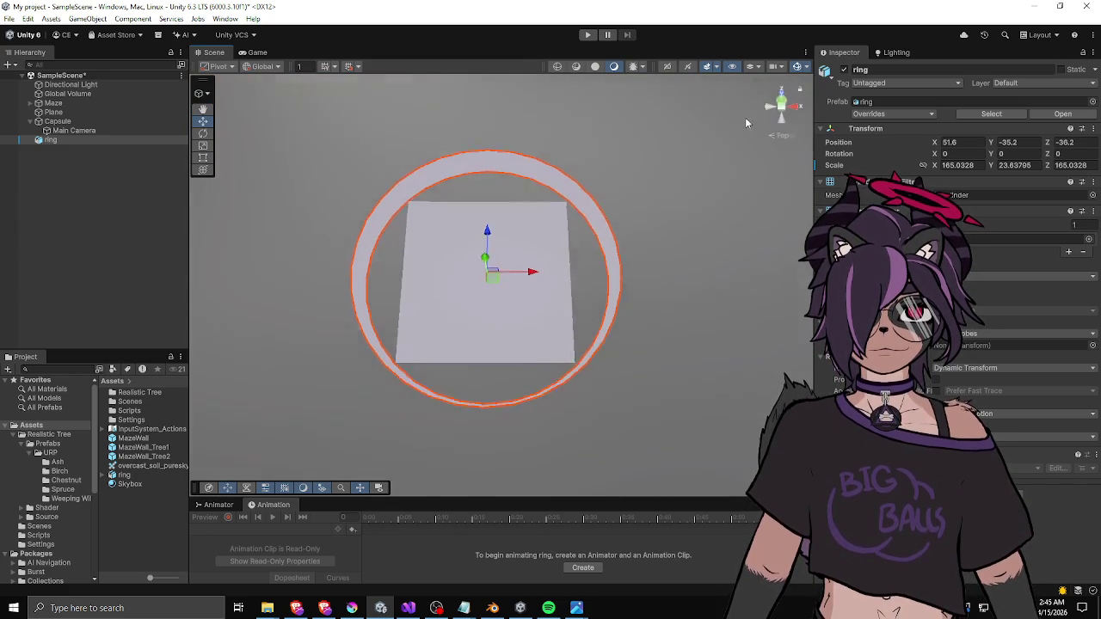
mouse_move(493, 280)
left_mouse_down()
mouse_move(508, 295)
mouse_move(492, 293)
left_mouse_up()
left_click(776, 137)
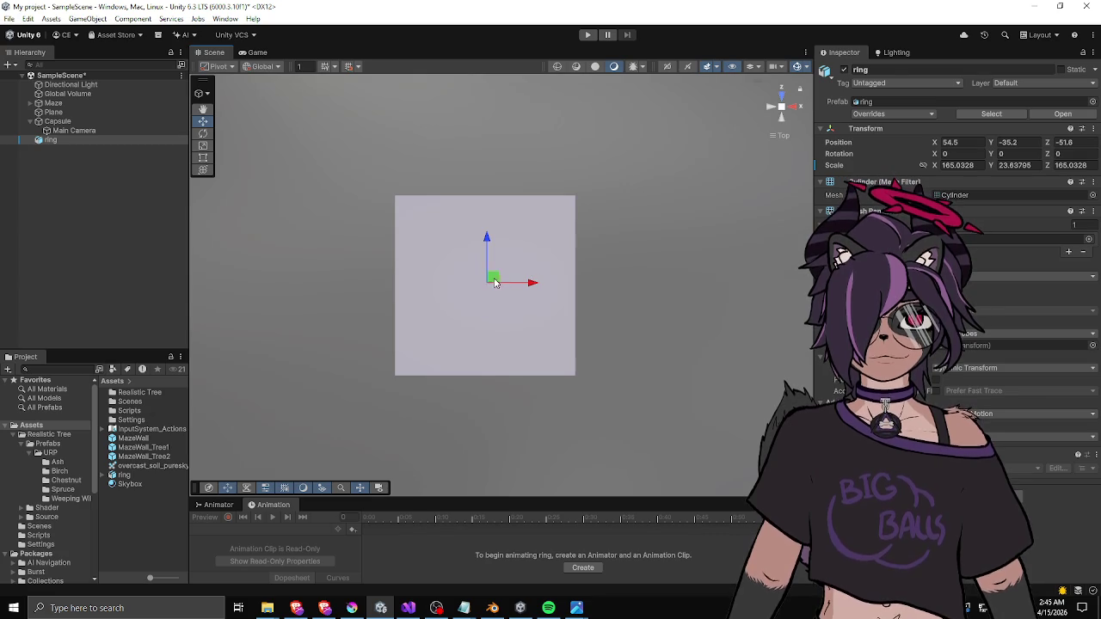
left_click(771, 138)
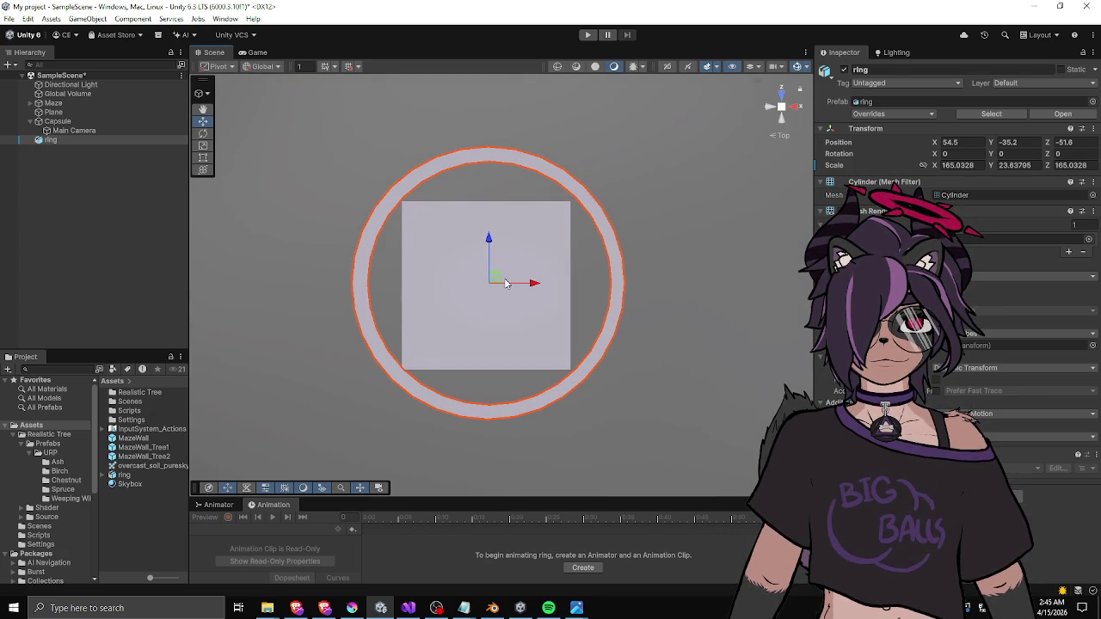
left_click_drag(499, 281, 497, 283)
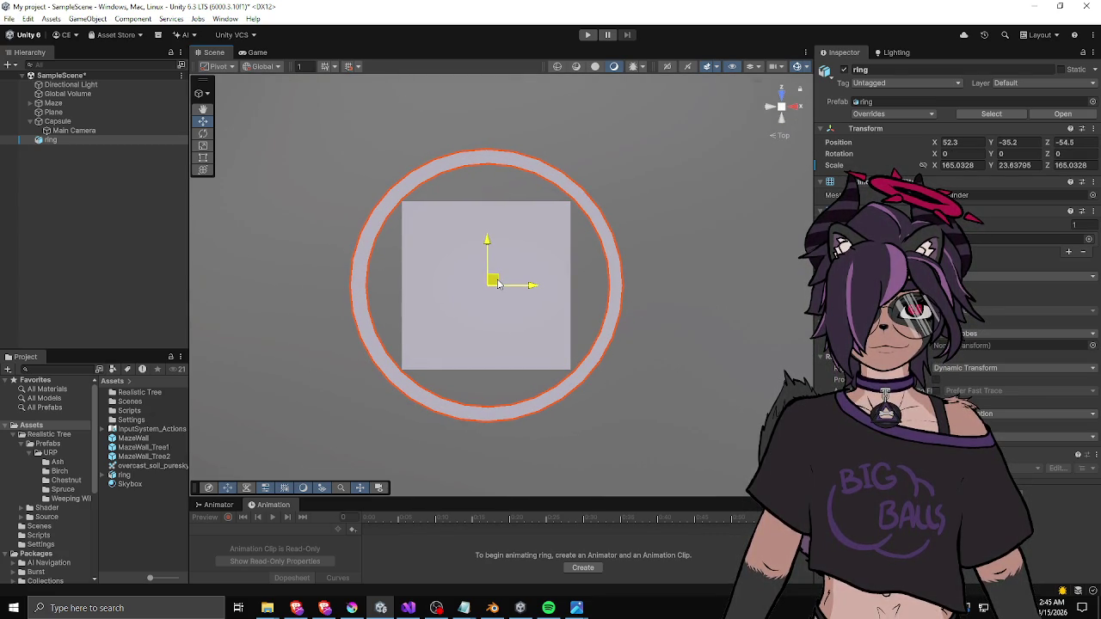
- From a side view, raise the ring to Y 5.3, then show the Game view
left_click(778, 97)
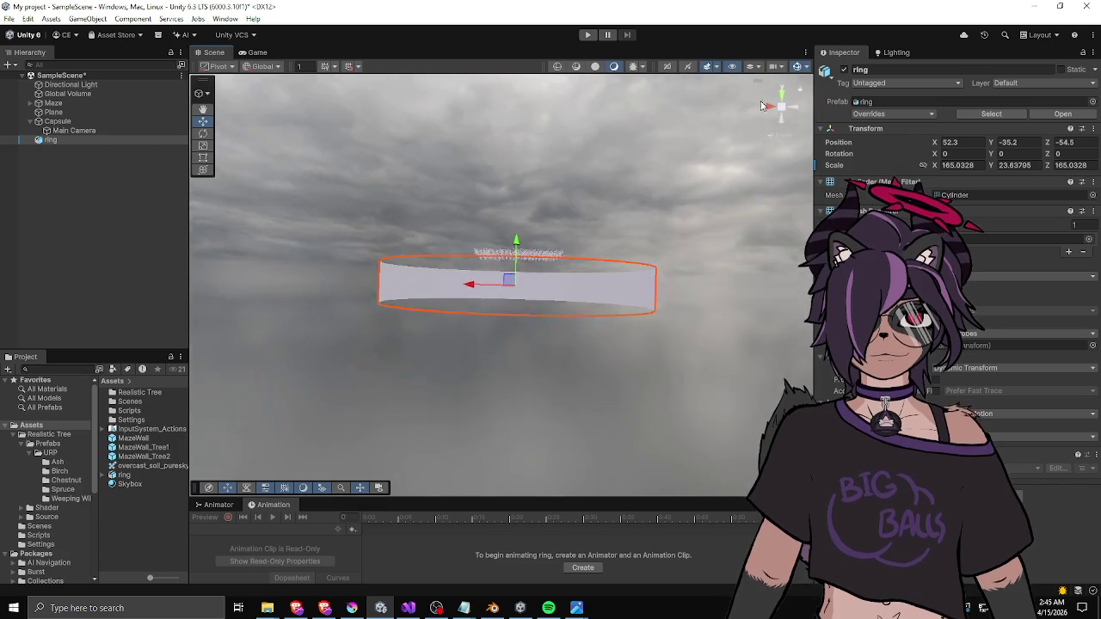
left_click_drag(514, 255, 519, 224)
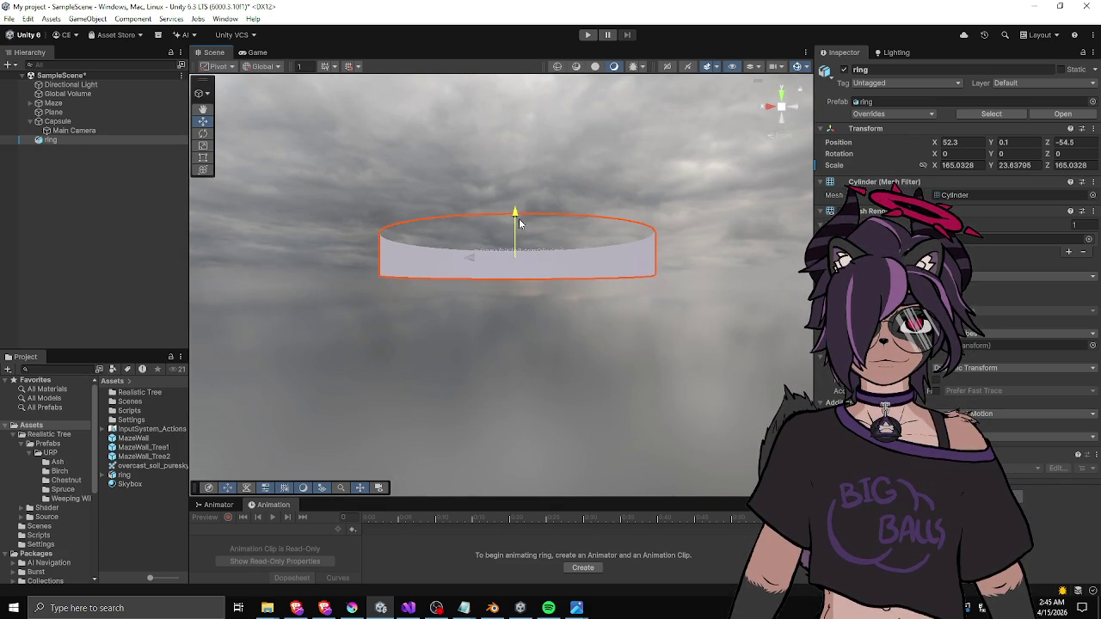
mouse_move(595, 214)
left_mouse_down()
mouse_move(590, 266)
mouse_move(595, 222)
left_mouse_up()
left_click(510, 244)
left_click(512, 291)
mouse_move(510, 254)
left_mouse_down()
mouse_move(508, 245)
mouse_move(508, 278)
left_mouse_up()
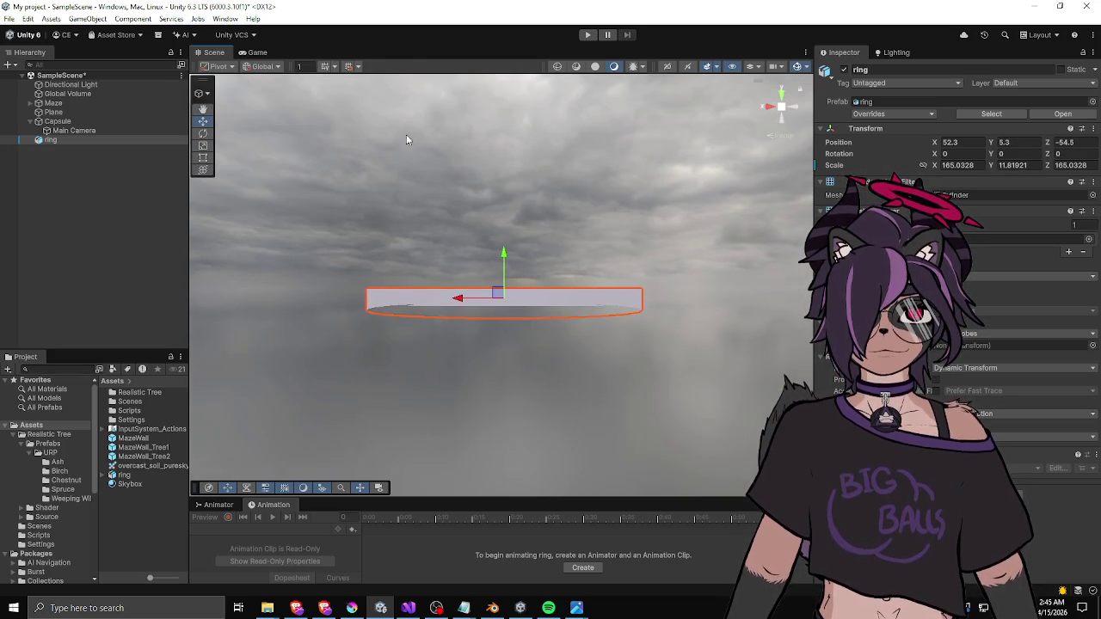
left_click(256, 54)
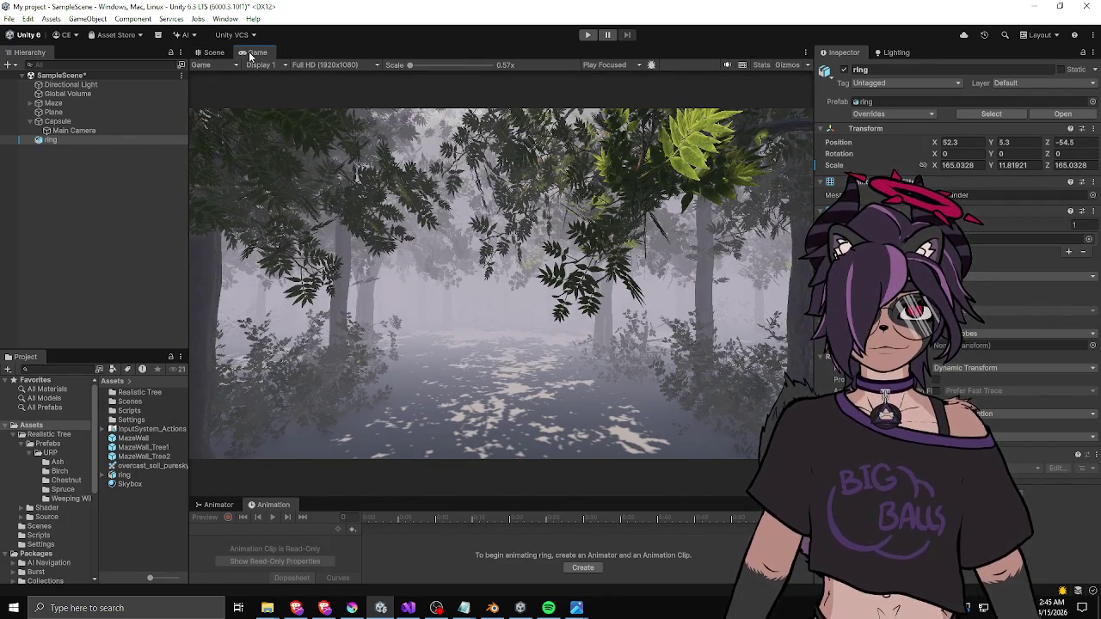
- Dock the Game view above the Inspector and nudge the ring upward
left_click_drag(249, 53, 852, 105)
mouse_move(491, 258)
left_mouse_down()
mouse_move(491, 219)
mouse_move(491, 278)
mouse_move(493, 248)
left_mouse_up()
mouse_move(413, 229)
left_mouse_down()
mouse_move(485, 301)
mouse_move(491, 271)
left_mouse_up()
- Scale the ring to about 159 deep and 11.4 tall, settling it at Y 4.7
key("e")
key("r")
key("w")
mouse_move(582, 340)
left_mouse_down()
mouse_move(469, 180)
mouse_move(492, 258)
mouse_move(527, 260)
mouse_move(583, 314)
left_mouse_up()
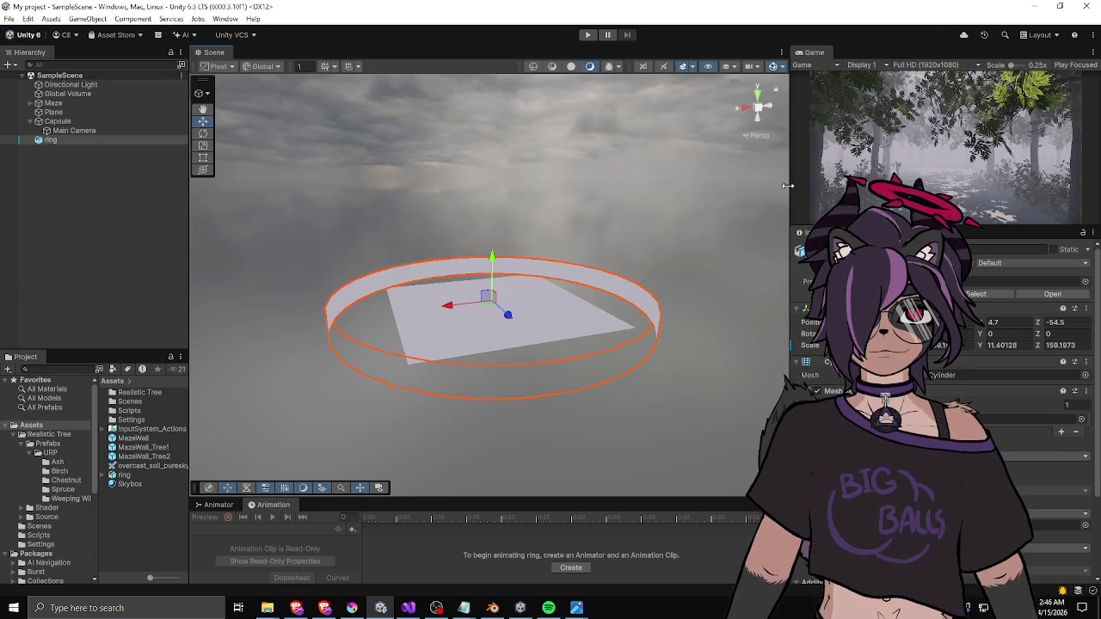
mouse_move(527, 303)
left_mouse_down()
mouse_move(524, 318)
mouse_move(542, 321)
mouse_move(498, 258)
mouse_move(258, 245)
left_mouse_up()
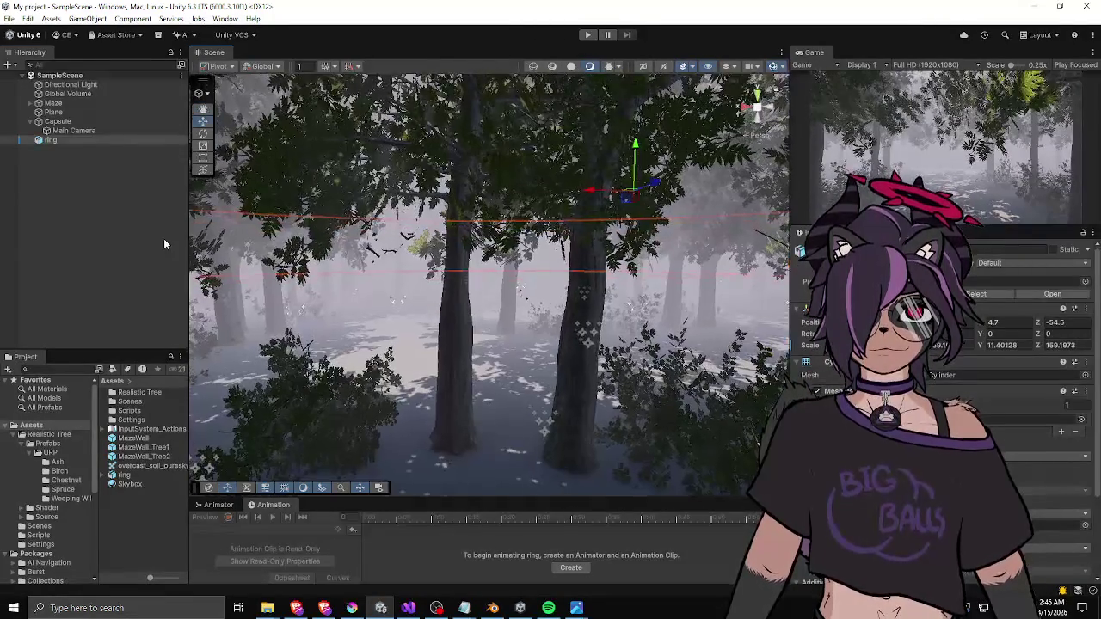
- Deselect the ring and fly the scene camera through the forest toward the open path
left_click(164, 238)
mouse_move(310, 274)
left_mouse_down()
mouse_move(284, 275)
mouse_move(241, 116)
left_mouse_up()
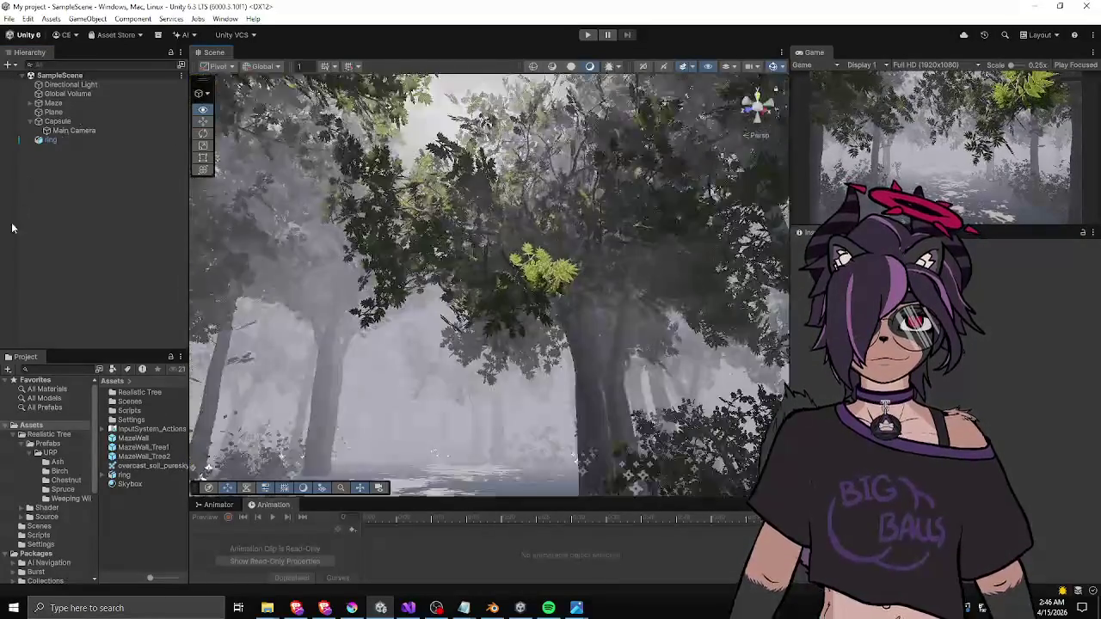
key("w")
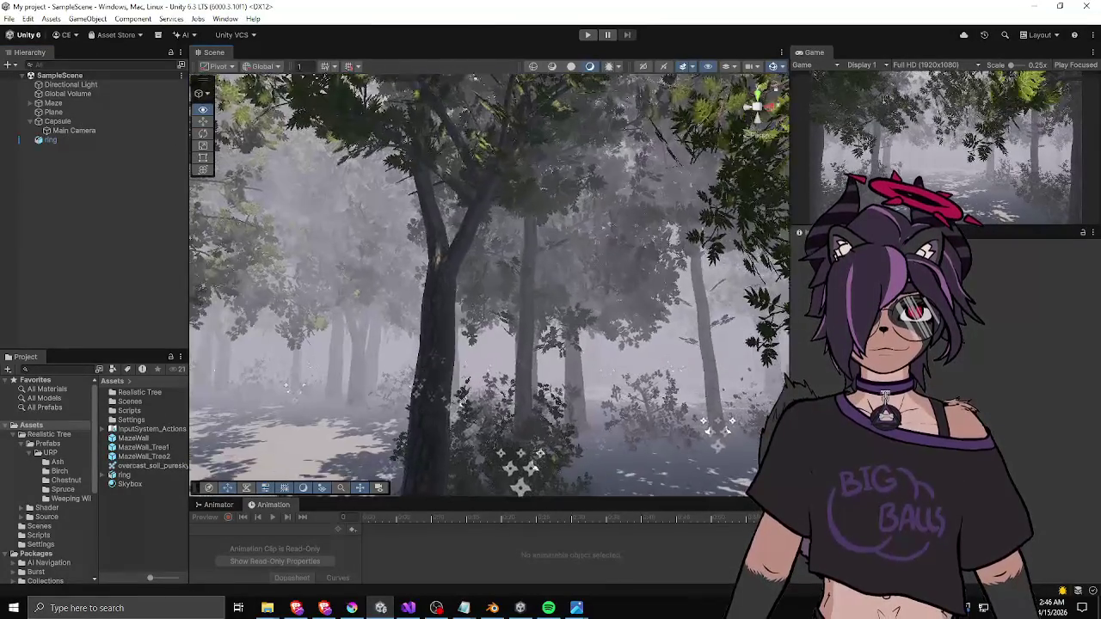
key("w")
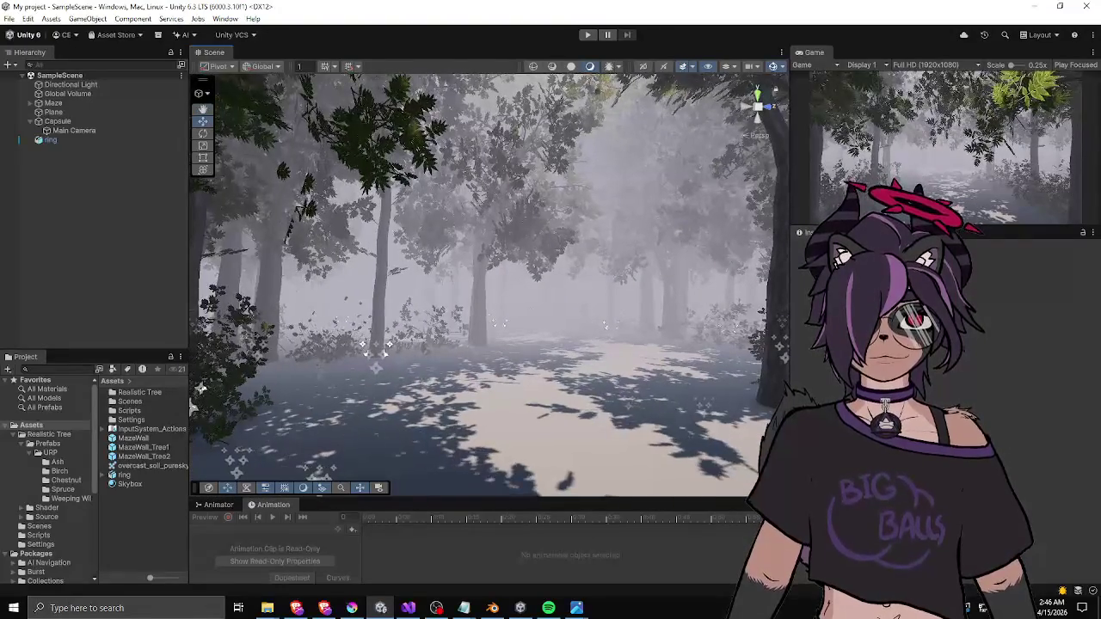
- In the Lighting environment settings, set Fog Density to 0.101 and resize the panels
left_click(908, 225)
left_click_drag(908, 225, 908, 208)
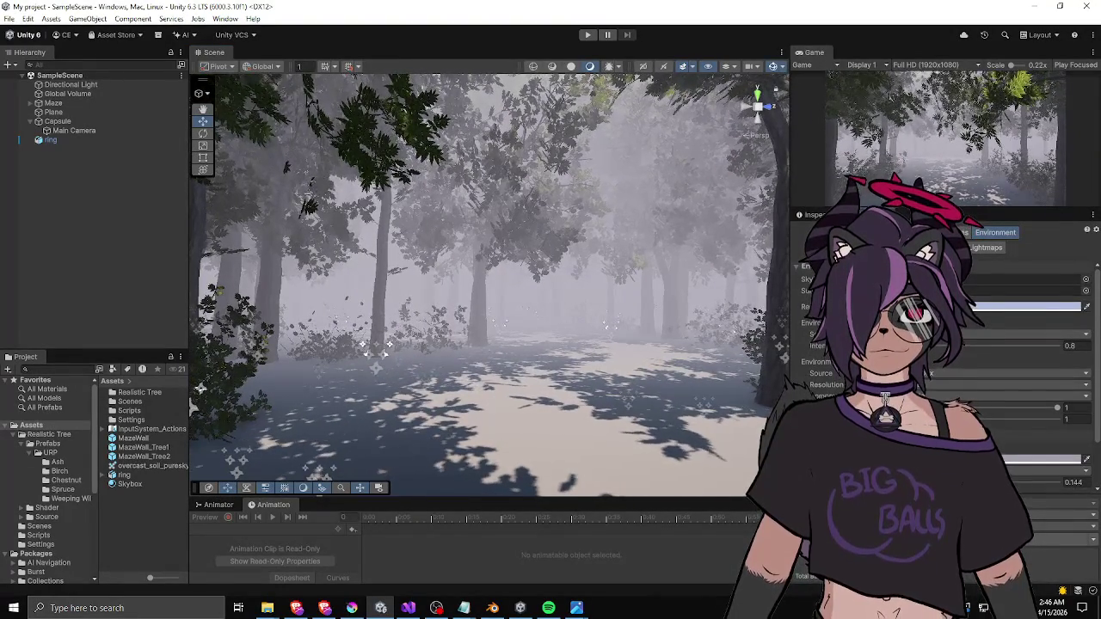
scroll(1023, 387, "down", 3)
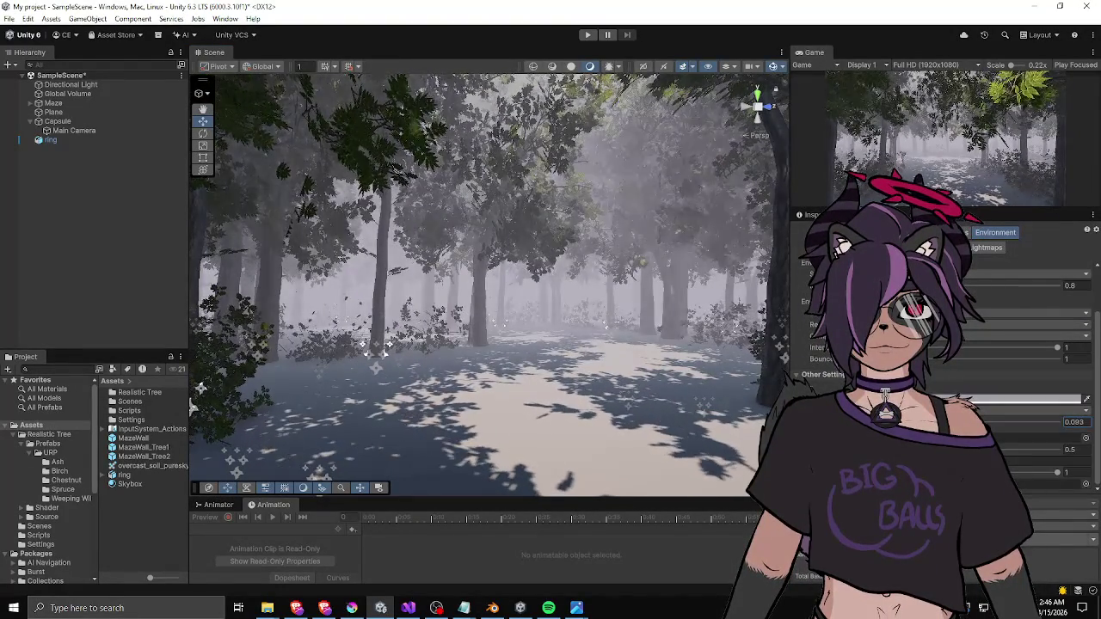
type("0.042")
type("0.106")
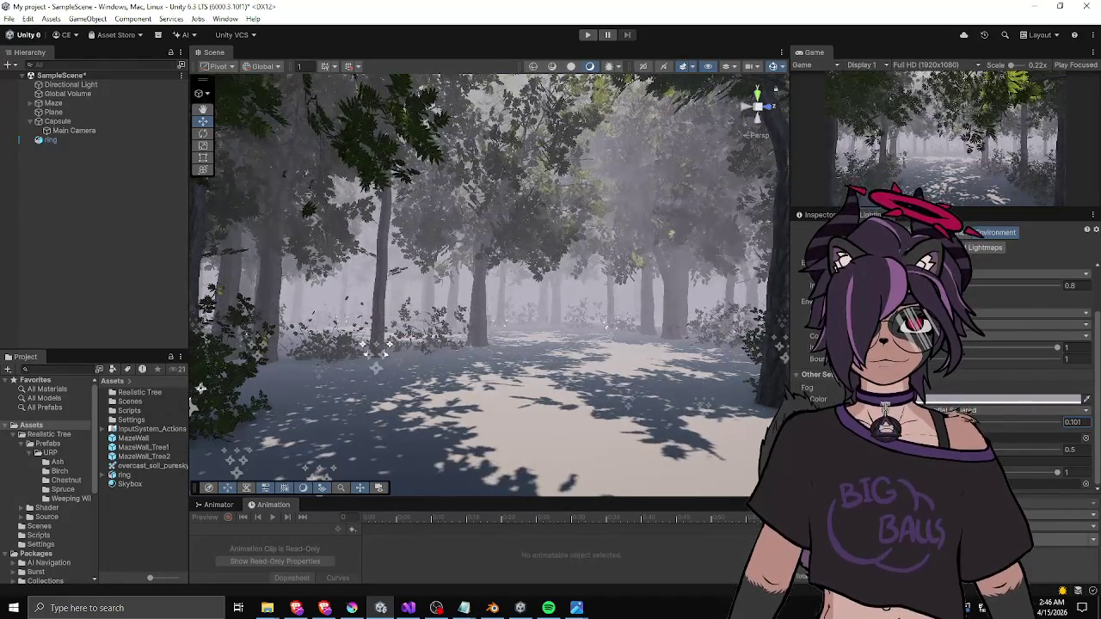
left_click_drag(791, 163, 707, 173)
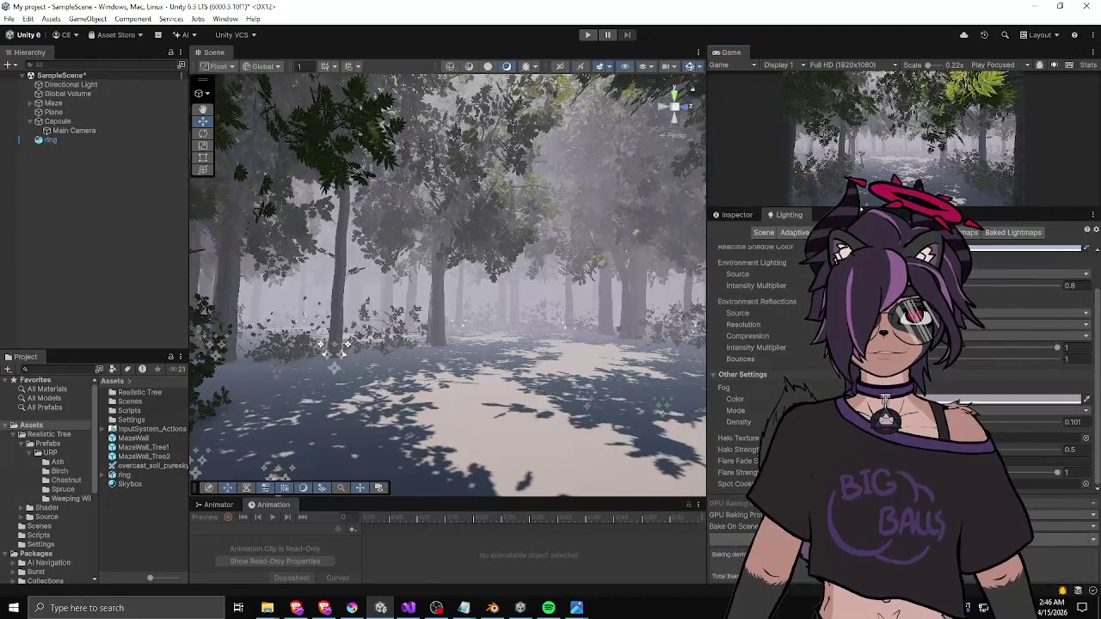
left_click_drag(860, 208, 860, 340)
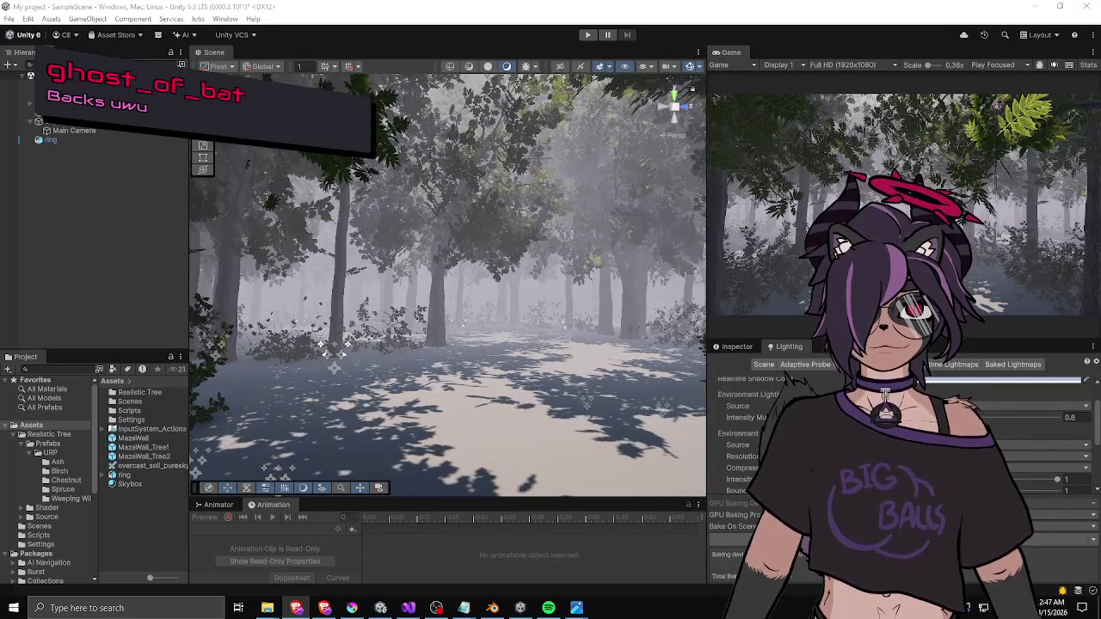
key("alt+Tab")
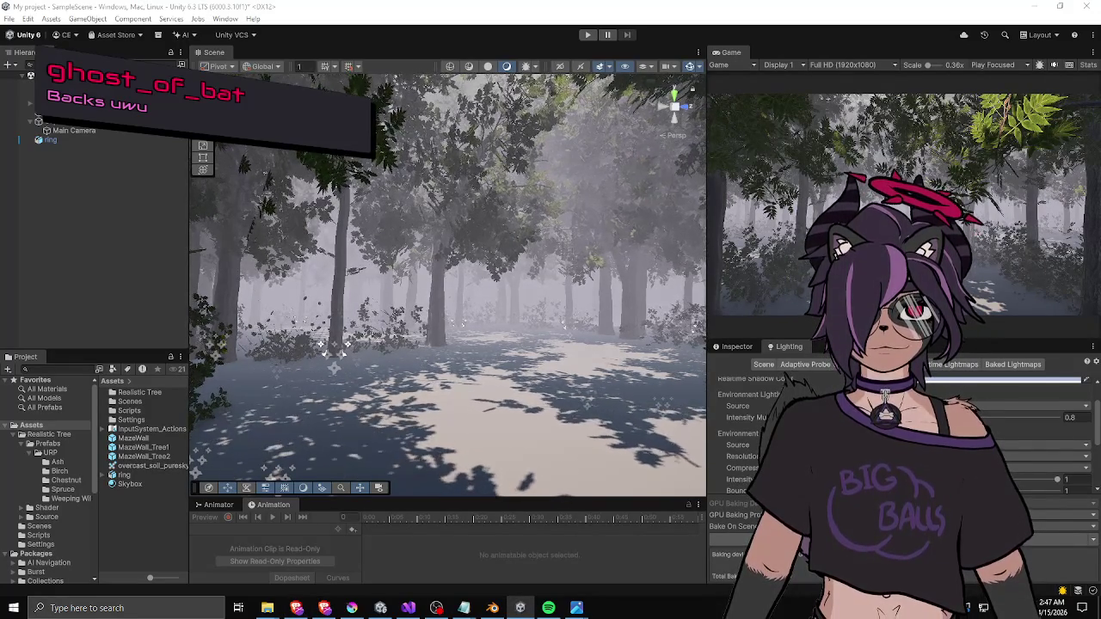
- Turn the scene camera toward a new forest viewpoint and widen the Game view to half the window
mouse_move(482, 318)
left_mouse_down()
mouse_move(513, 319)
mouse_move(366, 312)
mouse_move(587, 347)
mouse_move(573, 369)
mouse_move(193, 385)
left_mouse_up()
mouse_move(393, 326)
left_mouse_down()
mouse_move(209, 344)
mouse_move(263, 289)
mouse_move(191, 279)
mouse_move(405, 275)
left_mouse_up()
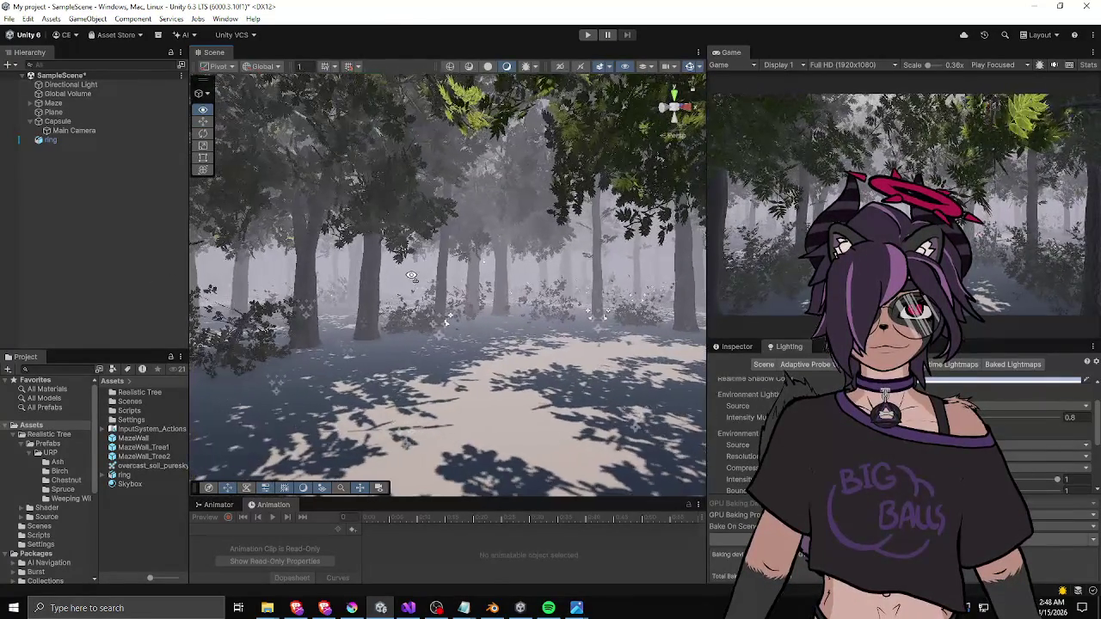
mouse_move(706, 262)
left_mouse_down()
mouse_move(529, 263)
mouse_move(560, 262)
left_mouse_up()
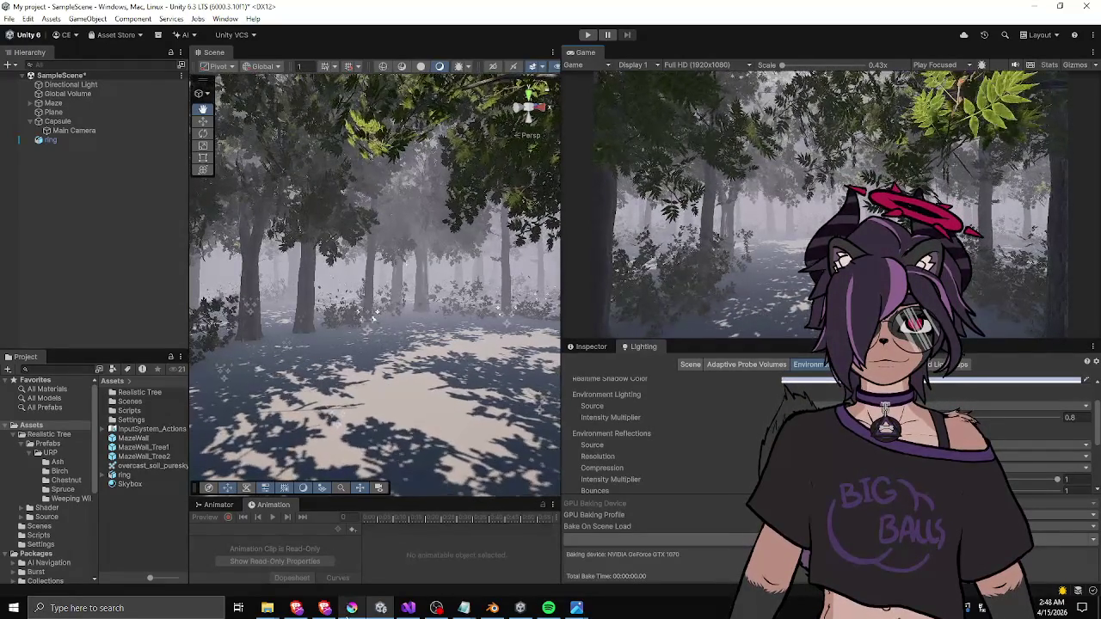
- Bring up maze-idea.kra in Krita, pan below the maze lines, and paint BRB in green
left_click(351, 608)
scroll(494, 255, "down", 2)
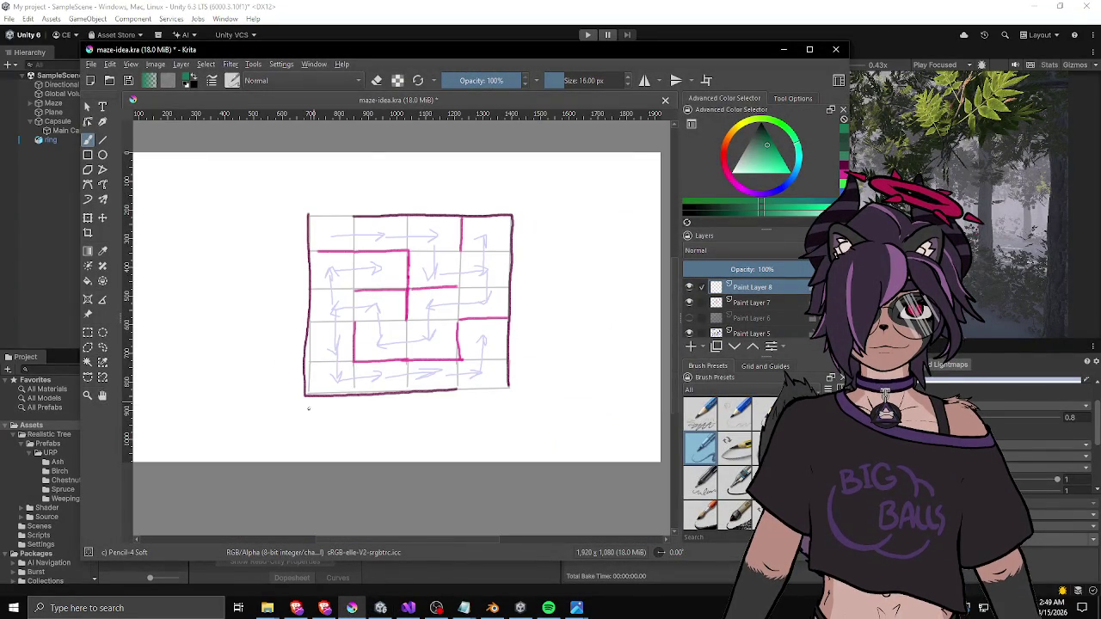
scroll(346, 438, "up", 5)
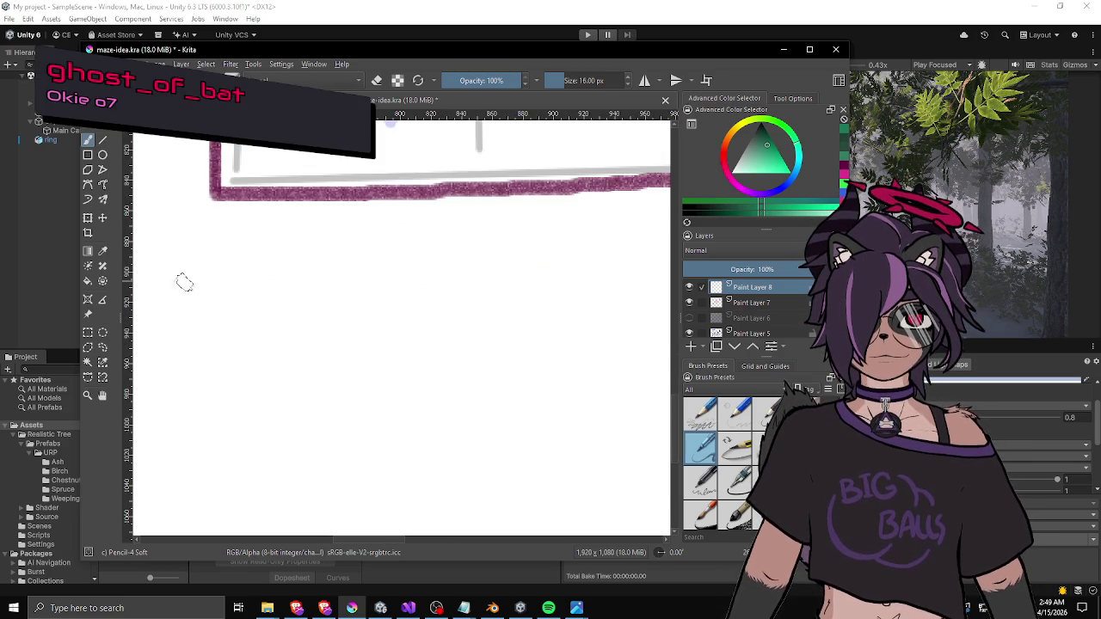
left_click_drag(184, 278, 247, 264)
mouse_move(172, 210)
left_mouse_down()
mouse_move(224, 211)
mouse_move(197, 265)
left_mouse_up()
mouse_move(246, 193)
left_mouse_down()
mouse_move(258, 254)
mouse_move(295, 202)
mouse_move(301, 216)
mouse_move(291, 222)
mouse_move(329, 256)
left_mouse_up()
left_click_drag(317, 181, 320, 257)
- Paint the letters C, O, F and F of COFFEE below BRB
left_click_drag(320, 180, 325, 253)
mouse_move(185, 348)
left_mouse_down()
mouse_move(180, 361)
mouse_move(196, 384)
left_mouse_up()
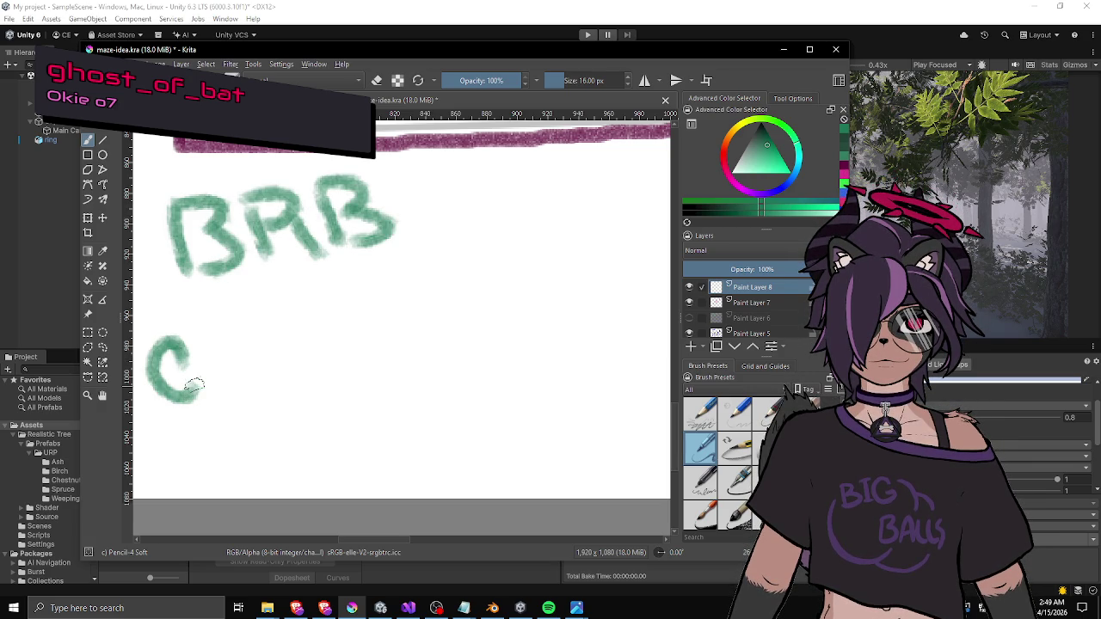
left_click_drag(212, 345, 217, 342)
mouse_move(244, 333)
left_mouse_down()
mouse_move(241, 391)
mouse_move(300, 325)
left_mouse_up()
left_click_drag(249, 361, 273, 356)
mouse_move(295, 320)
left_mouse_down()
mouse_move(301, 366)
mouse_move(330, 303)
left_mouse_up()
left_click_drag(301, 337, 353, 353)
- Finish COFFEE with its two Es, then switch away from Krita to the browser
left_click_drag(349, 325, 387, 319)
left_click_drag(344, 301, 392, 291)
left_click_drag(351, 353, 396, 344)
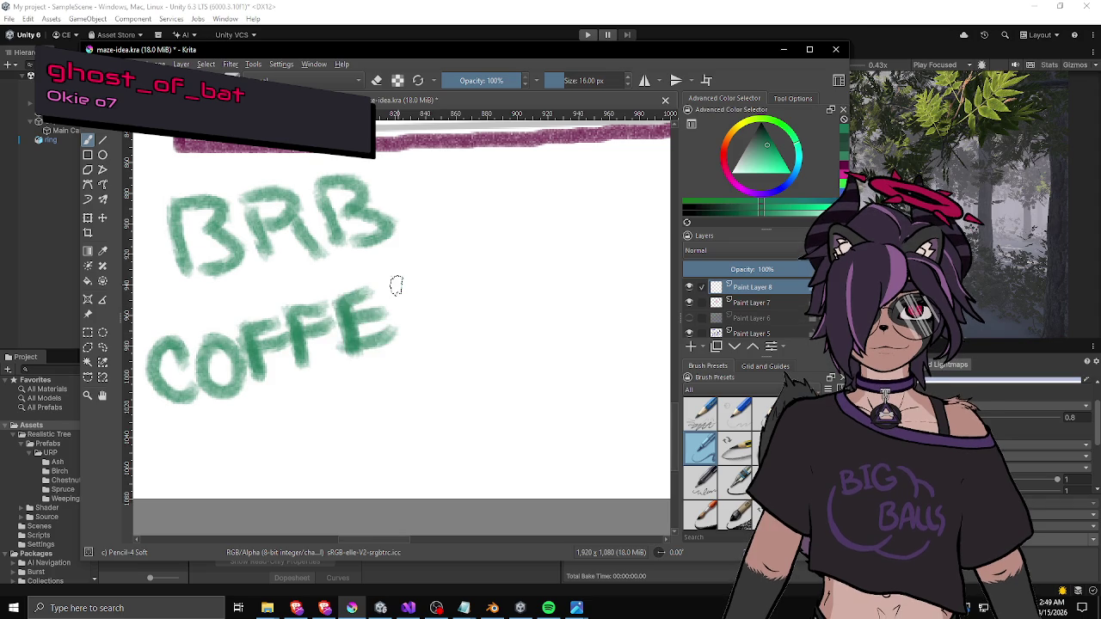
left_click_drag(396, 285, 402, 348)
left_click_drag(398, 283, 434, 268)
left_click_drag(403, 319, 439, 309)
left_click_drag(404, 349, 456, 335)
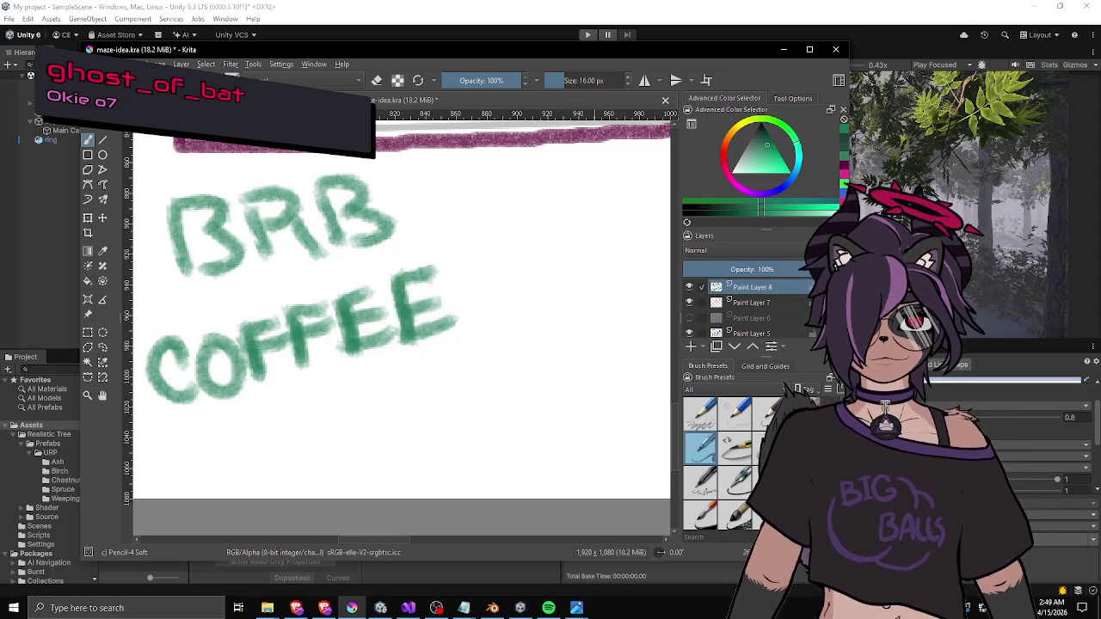
key("alt+Tab")
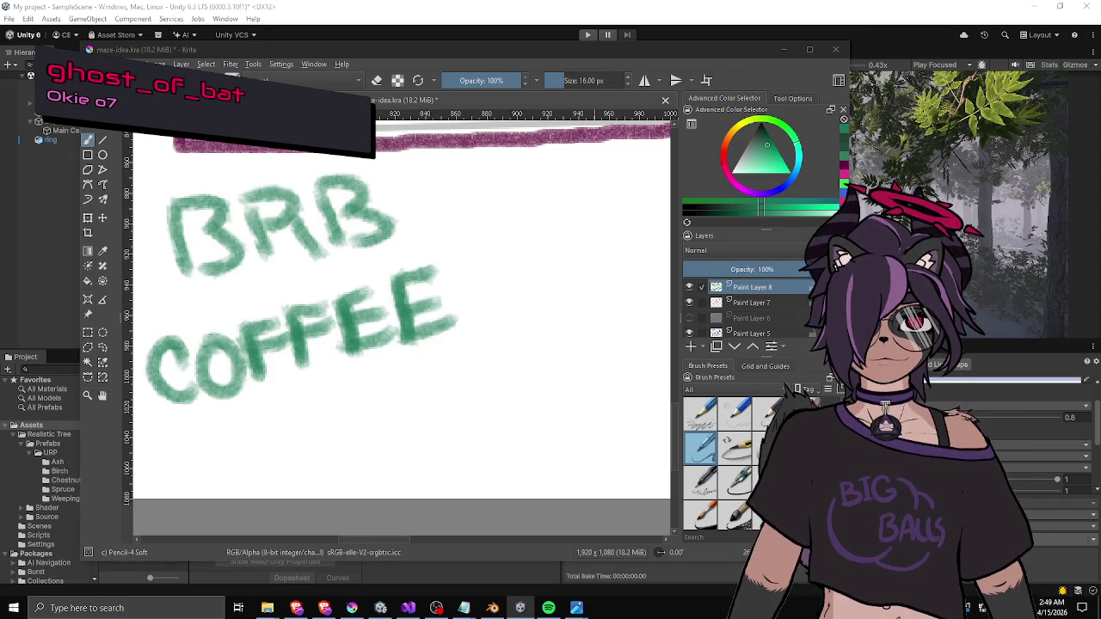
key("alt+Tab")
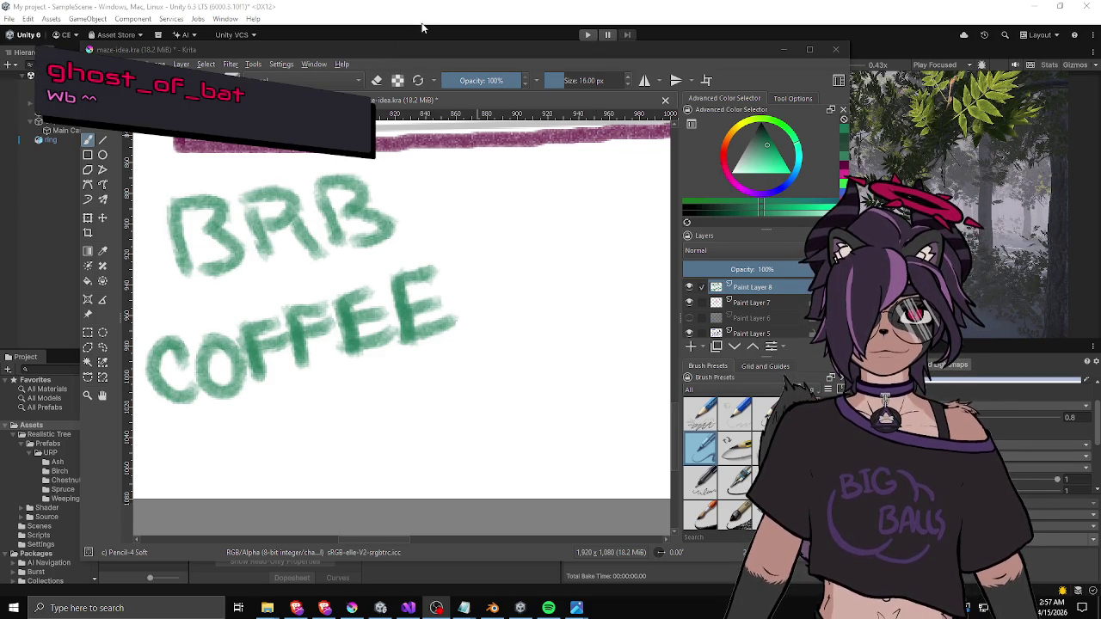
- Erase the green BRB COFFEE lettering with a rectangular selection and Delete
left_click(404, 61)
scroll(386, 195, "down", 3)
scroll(411, 240, "up", 1)
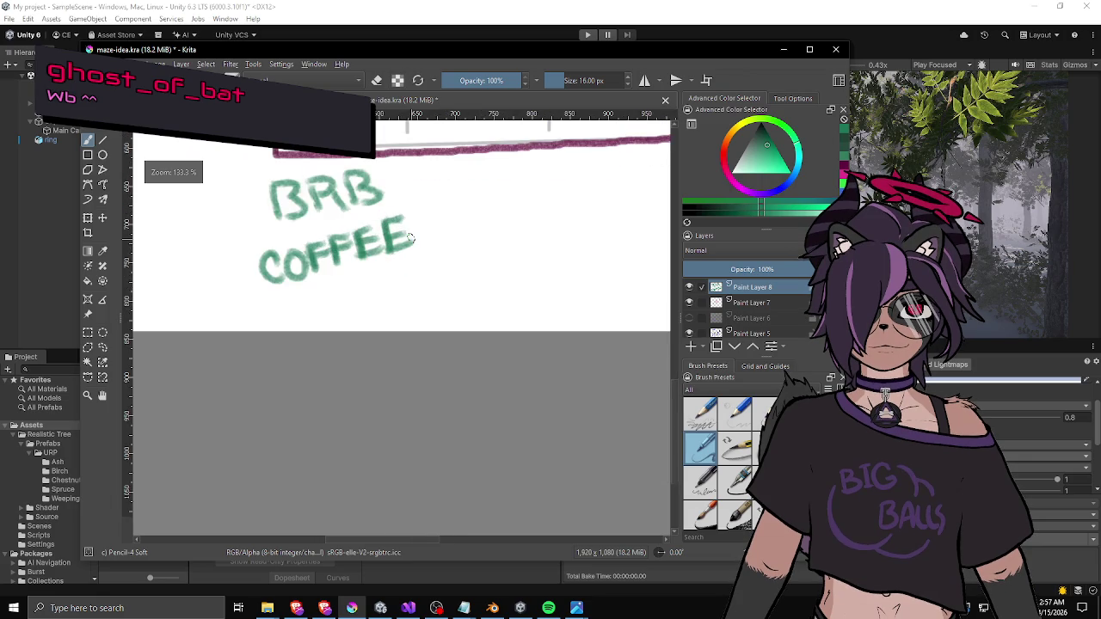
mouse_move(411, 226)
left_mouse_down()
mouse_move(418, 283)
mouse_move(400, 216)
mouse_move(461, 344)
left_mouse_up()
left_click(87, 332)
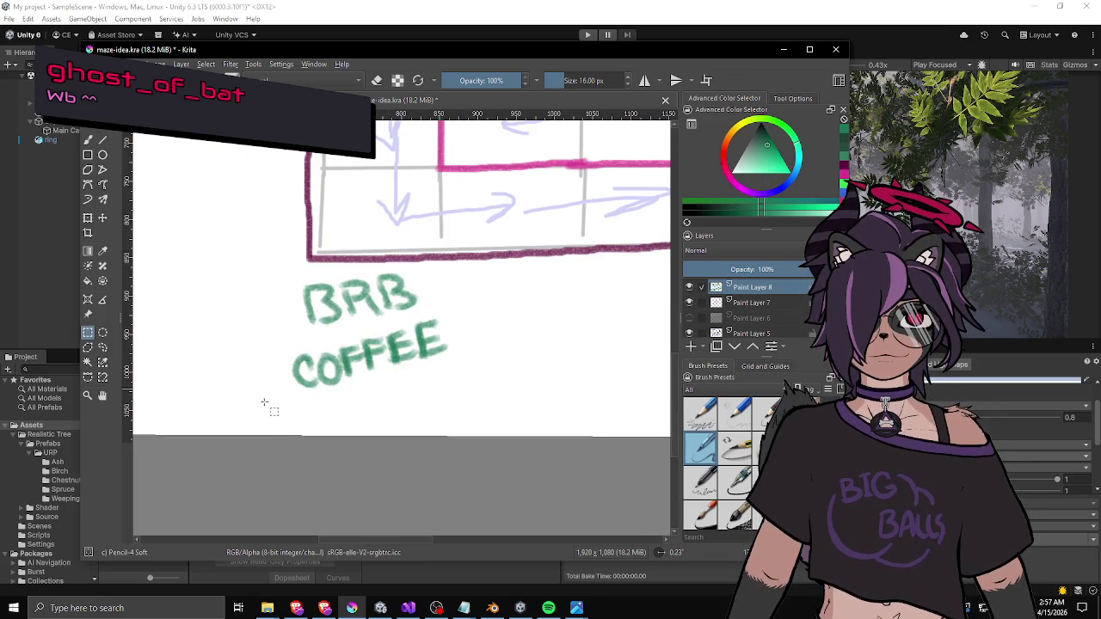
left_click_drag(255, 408, 486, 269)
key("Delete")
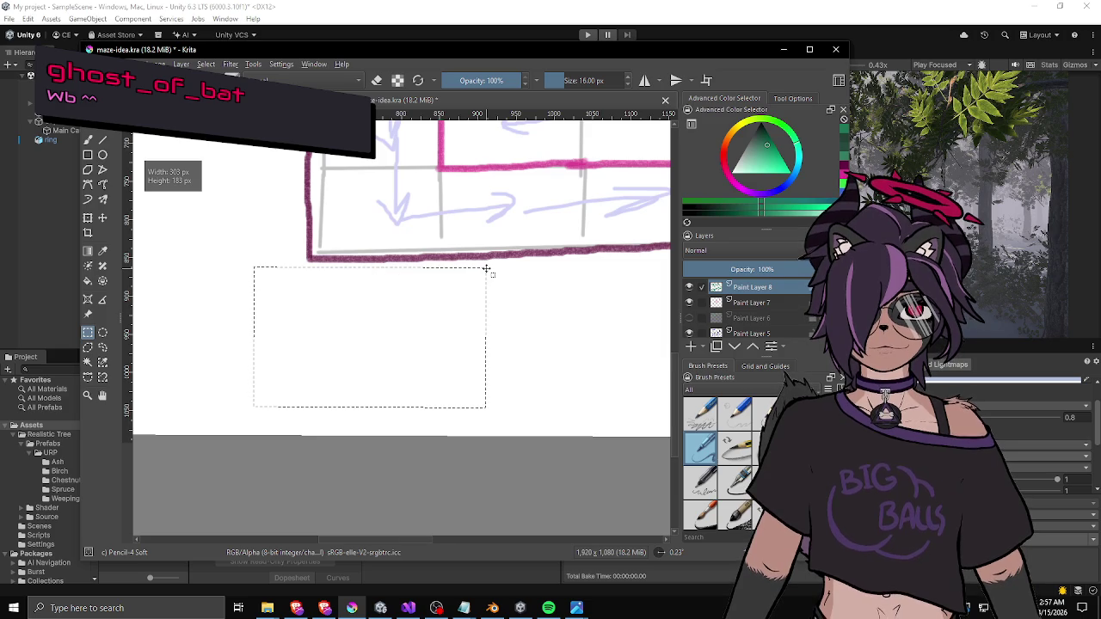
- Close the maze-idea.kra document, answer the prompt, and minimize Krita
scroll(486, 271, "down", 3)
scroll(486, 271, "up", 1)
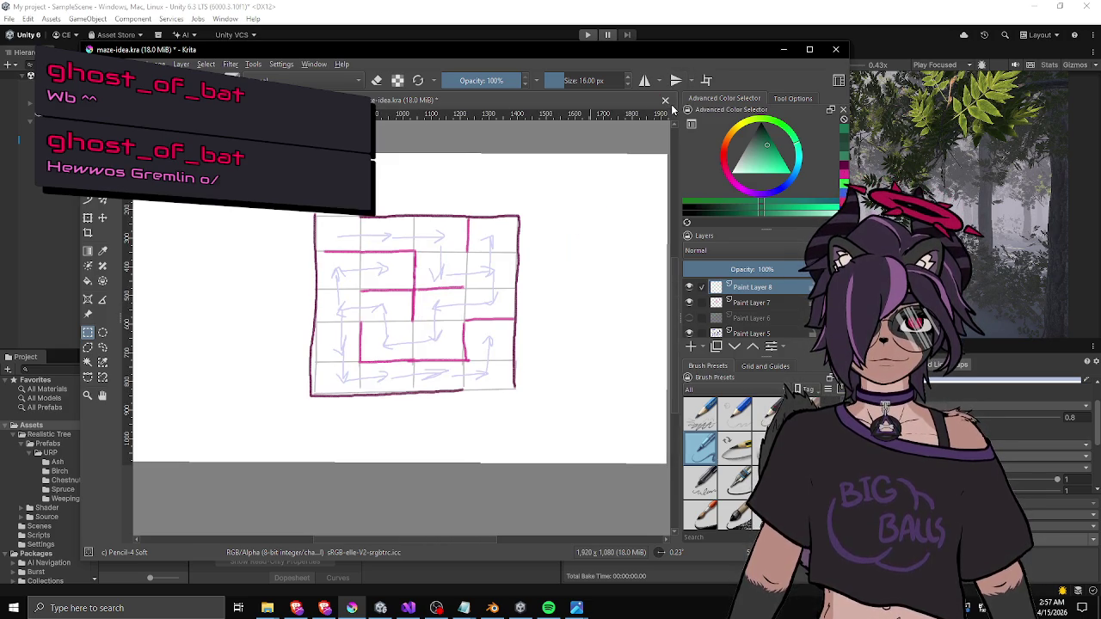
left_click(665, 100)
left_click(483, 327)
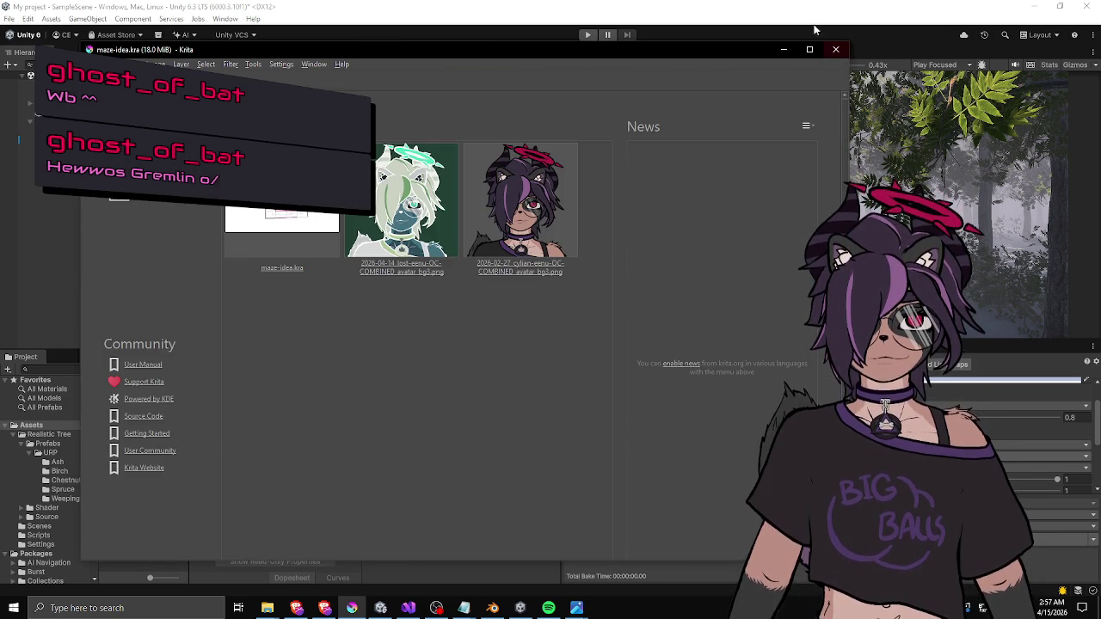
left_click(786, 53)
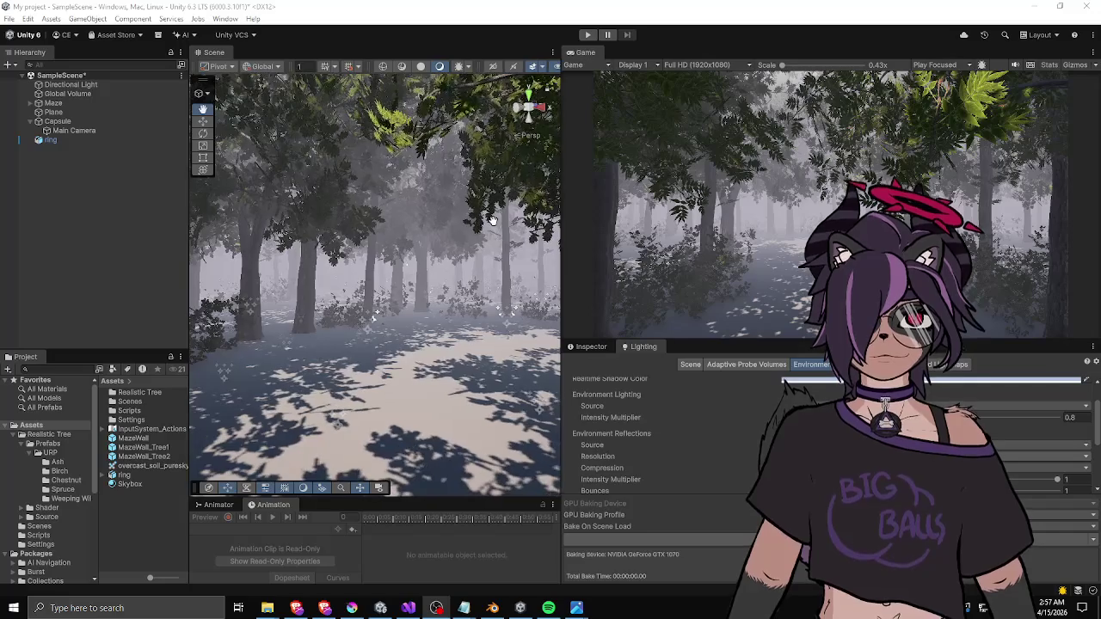
- Resize the Hierarchy and Project folder-tree widths around the Scene view
left_click_drag(189, 266, 166, 269)
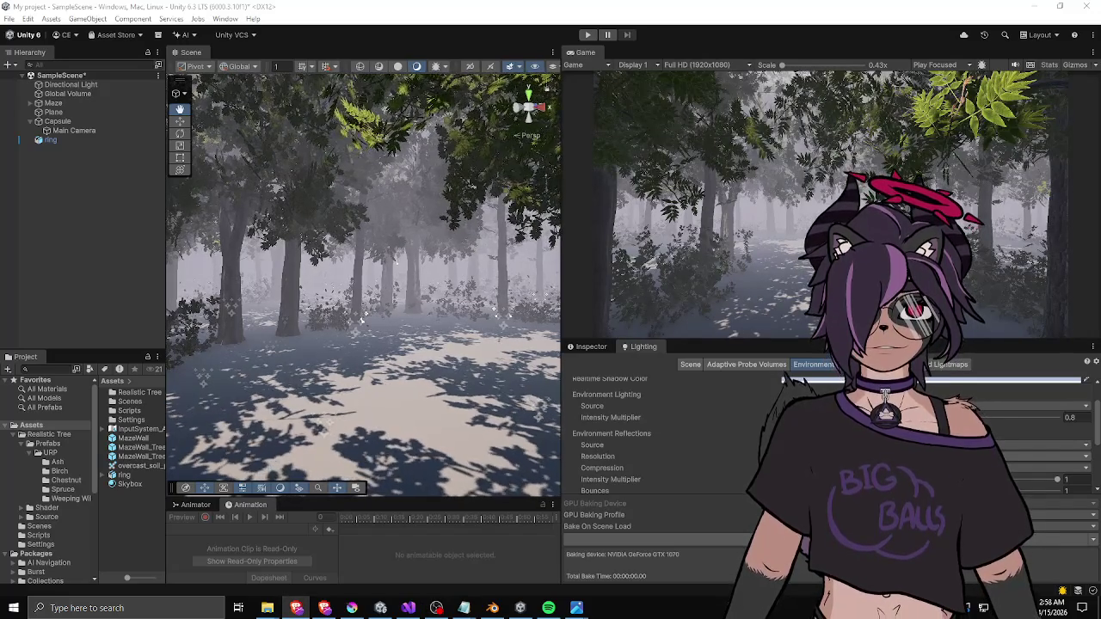
mouse_move(166, 272)
left_mouse_down()
mouse_move(152, 274)
mouse_move(174, 282)
left_mouse_up()
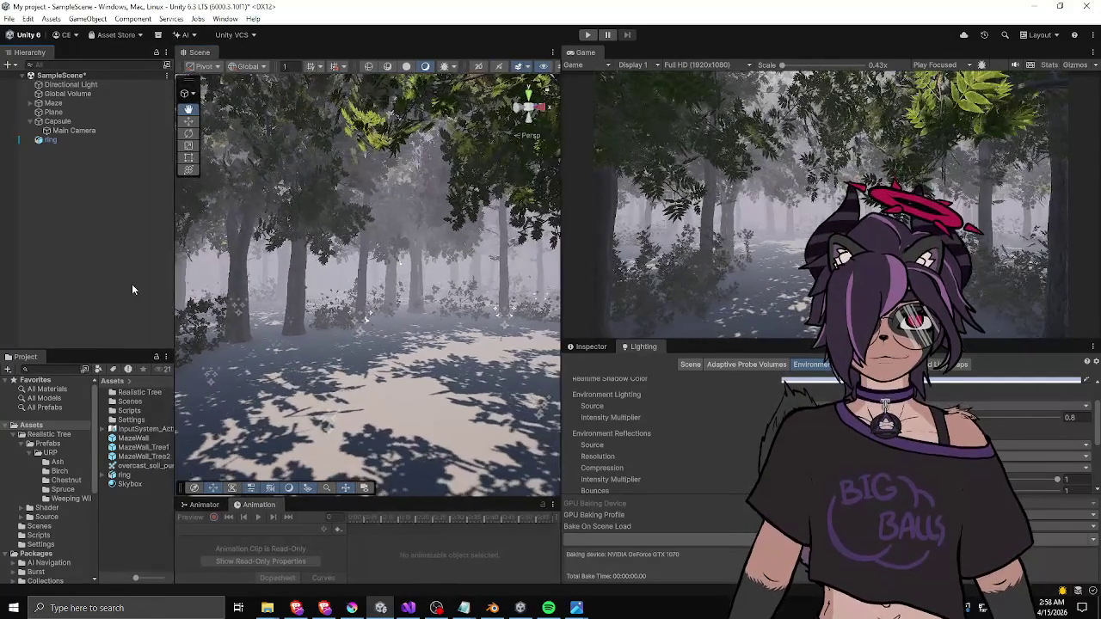
left_click_drag(97, 407, 90, 407)
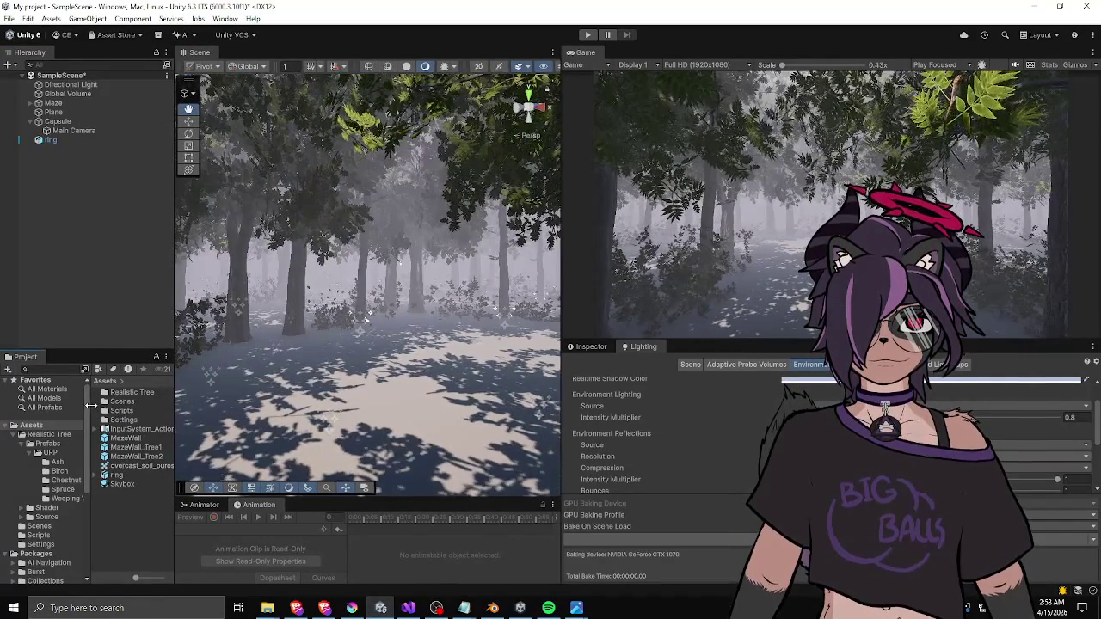
mouse_move(175, 344)
left_mouse_down()
mouse_move(217, 318)
mouse_move(196, 301)
left_mouse_up()
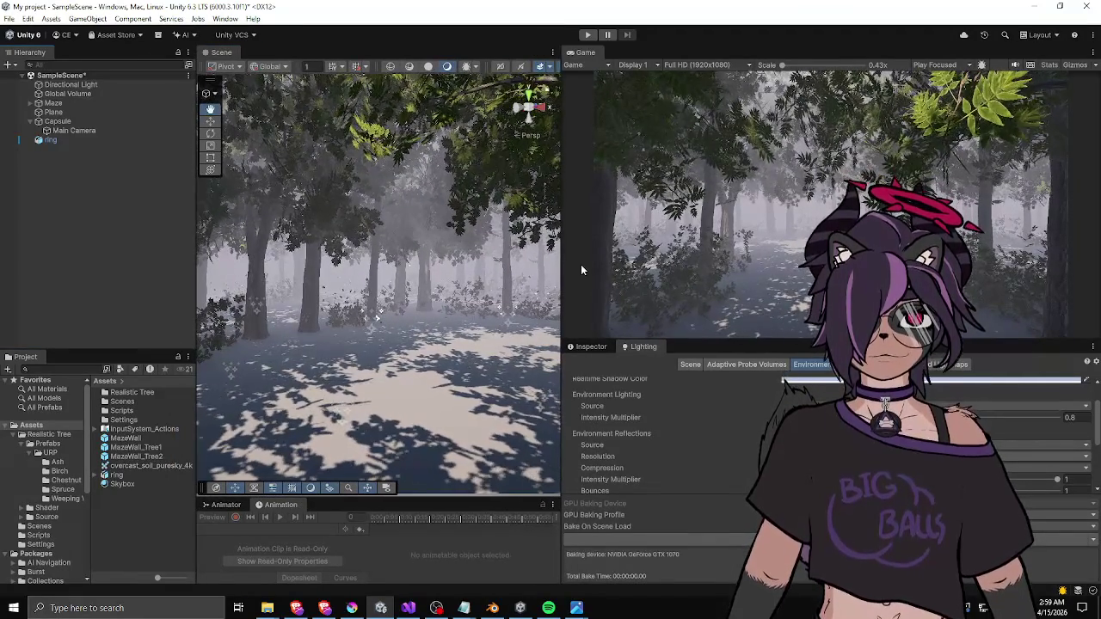
- Widen the Scene view slightly, orbit the forest, and bring up MazeGenerator.cs in Visual Studio
left_click_drag(562, 273, 566, 270)
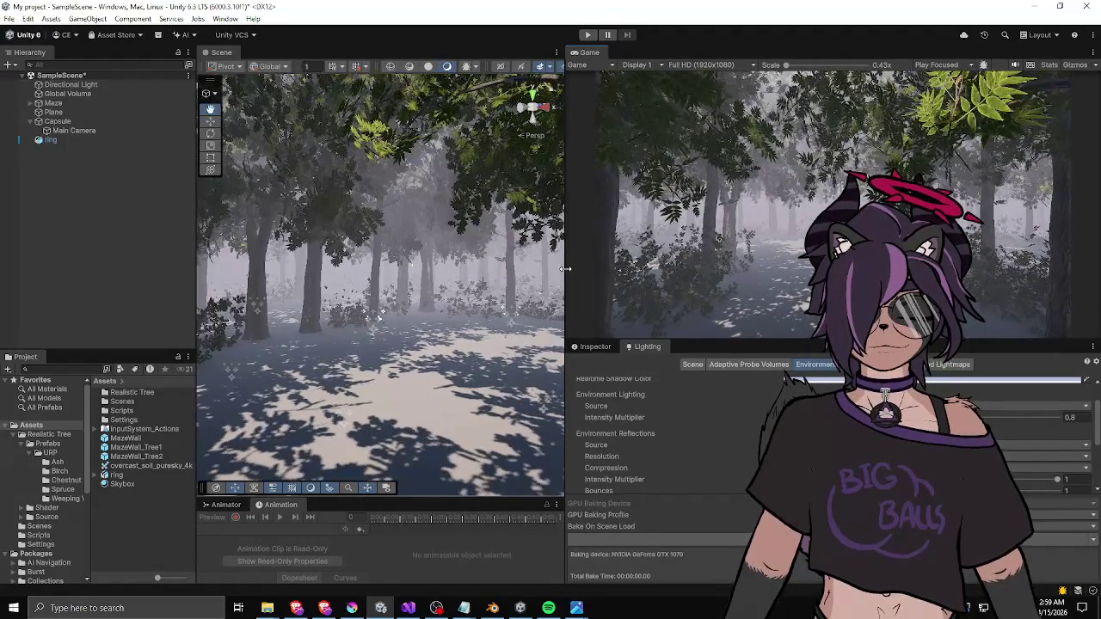
left_click_drag(413, 310, 377, 310)
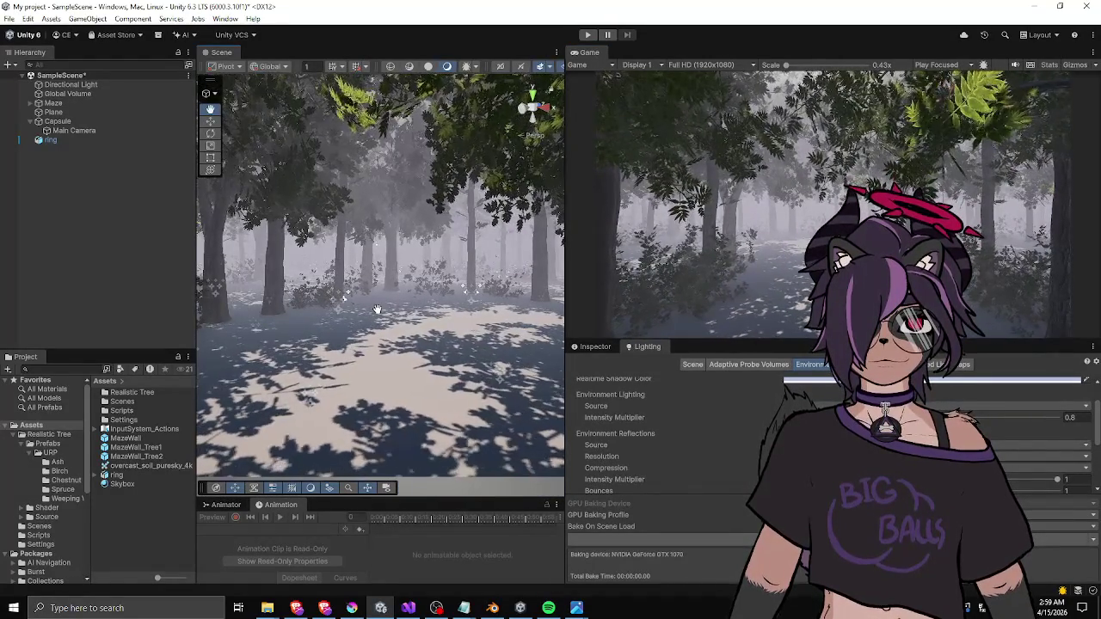
left_click(408, 608)
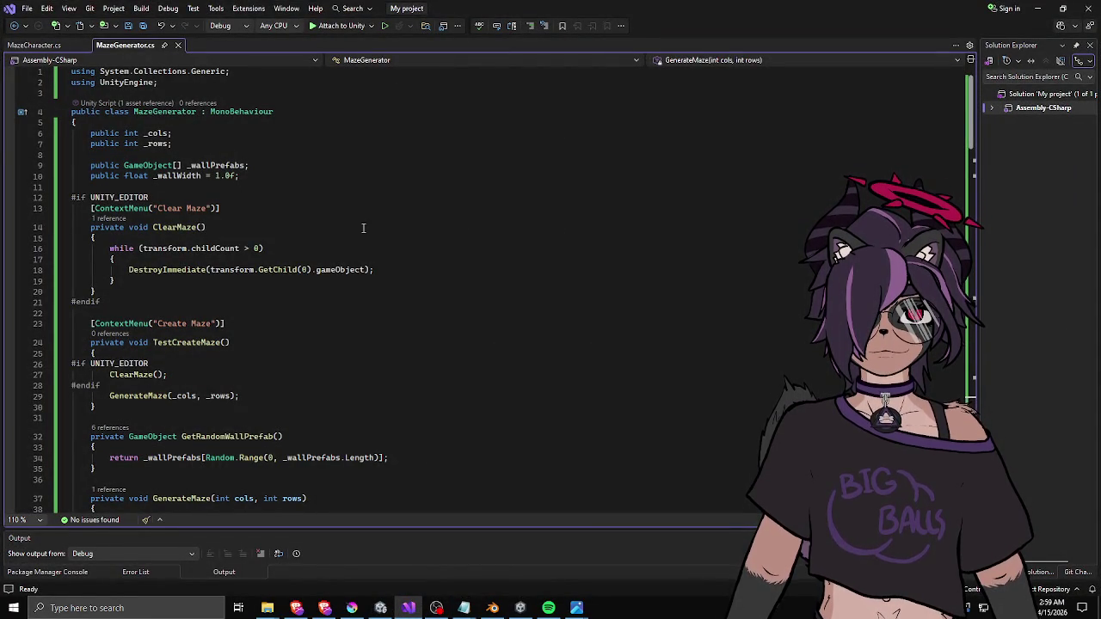
left_click(215, 165)
scroll(275, 252, "down", 3)
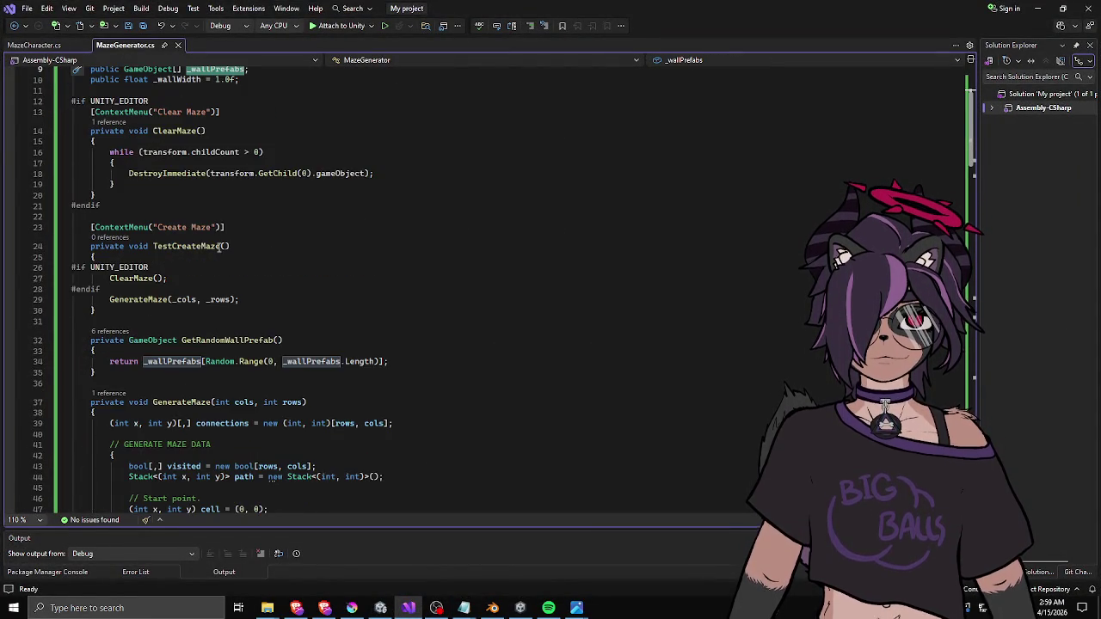
scroll(200, 232, "down", 20)
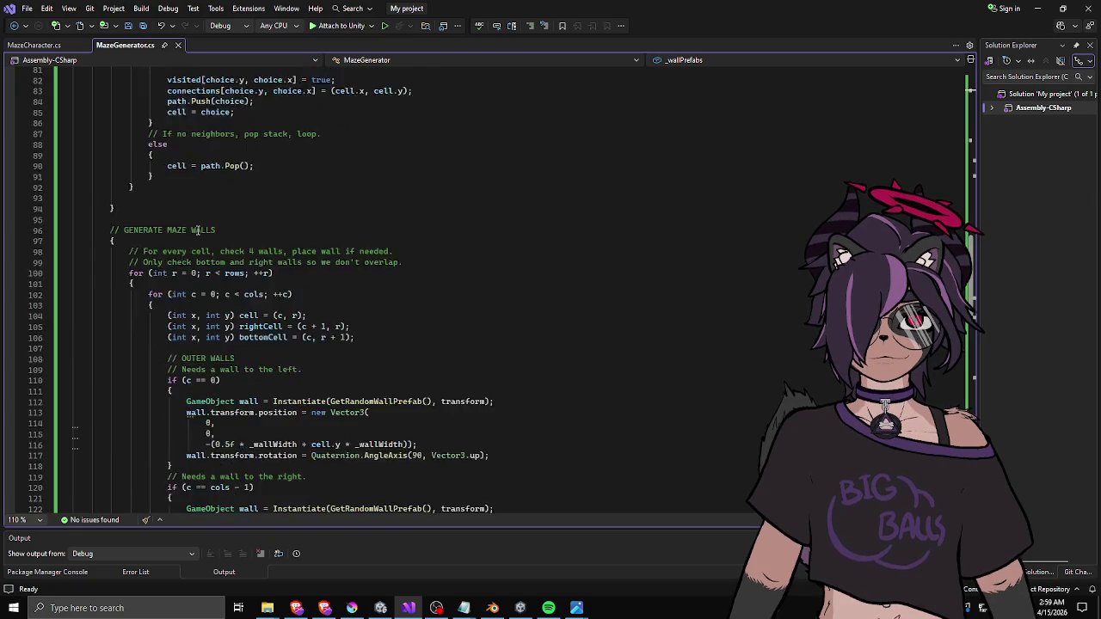
left_click(329, 175)
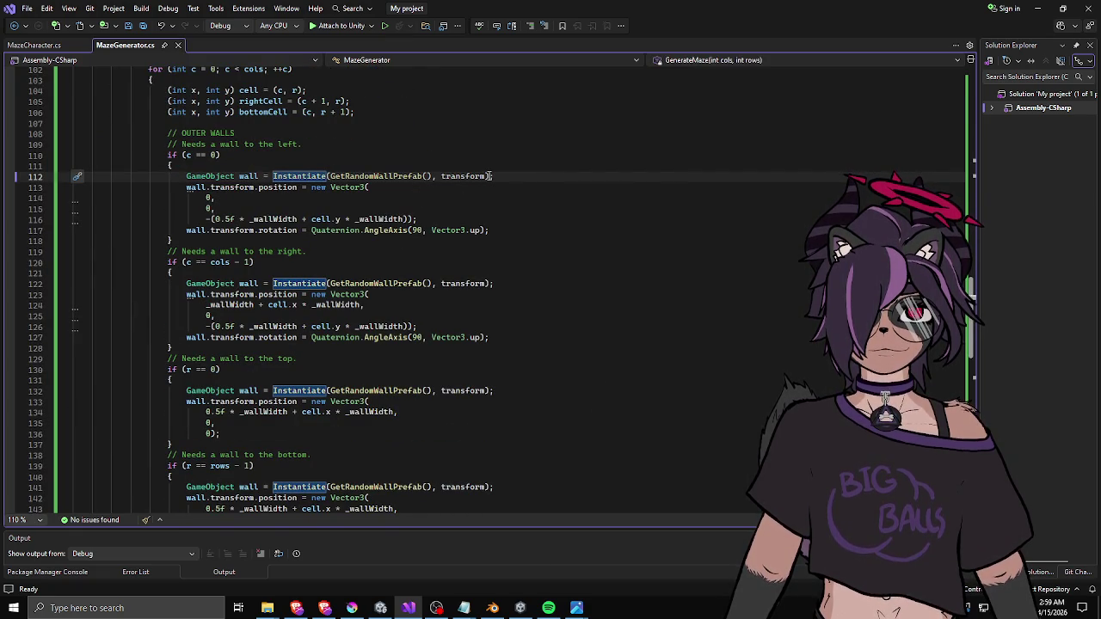
left_click(385, 175)
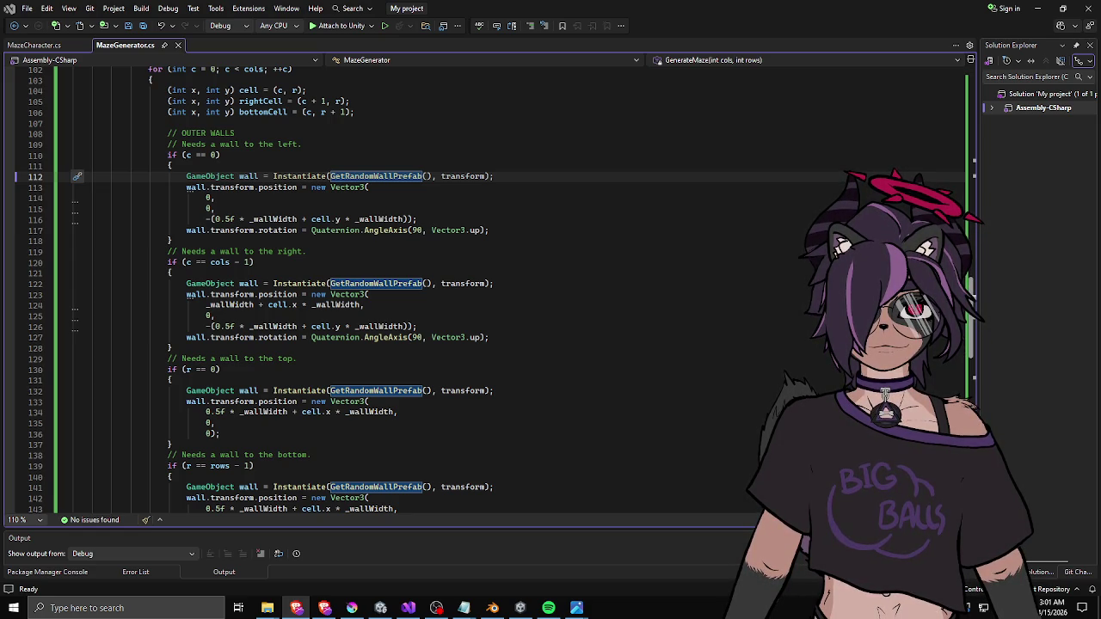
scroll(551, 408, "up", 20)
scroll(344, 284, "up", 9)
left_click(258, 353)
- After GetRandomWallPrefab, start a new method: private GameObject CreateWallPrefab(GameObject prefab,
left_click(247, 395)
key("Down")
key("Return")
key("Return")
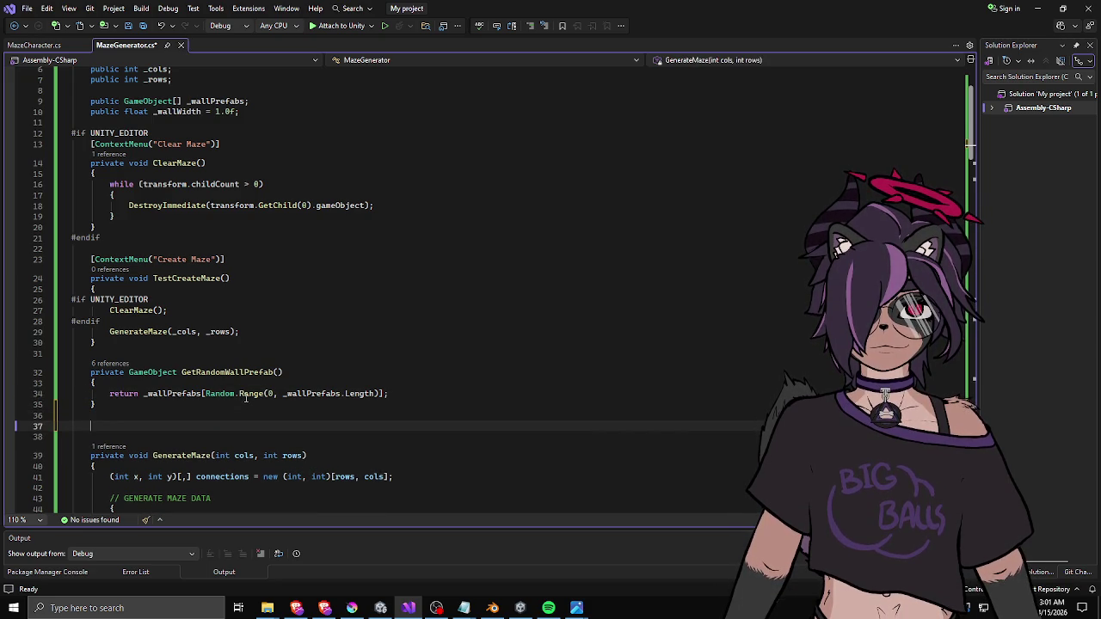
type("private")
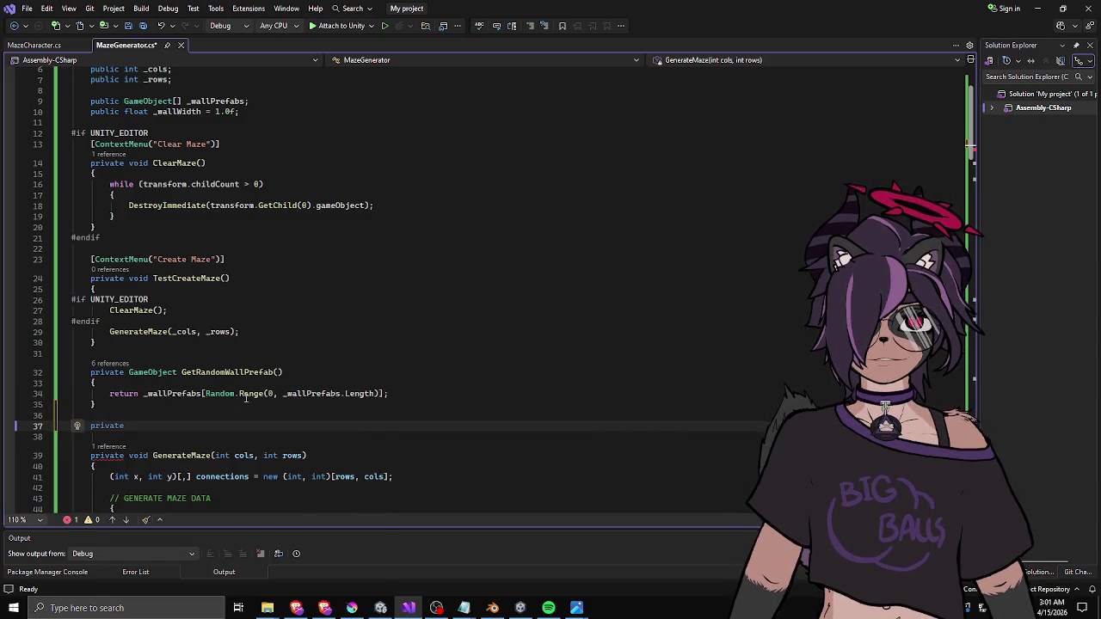
type(" GameO")
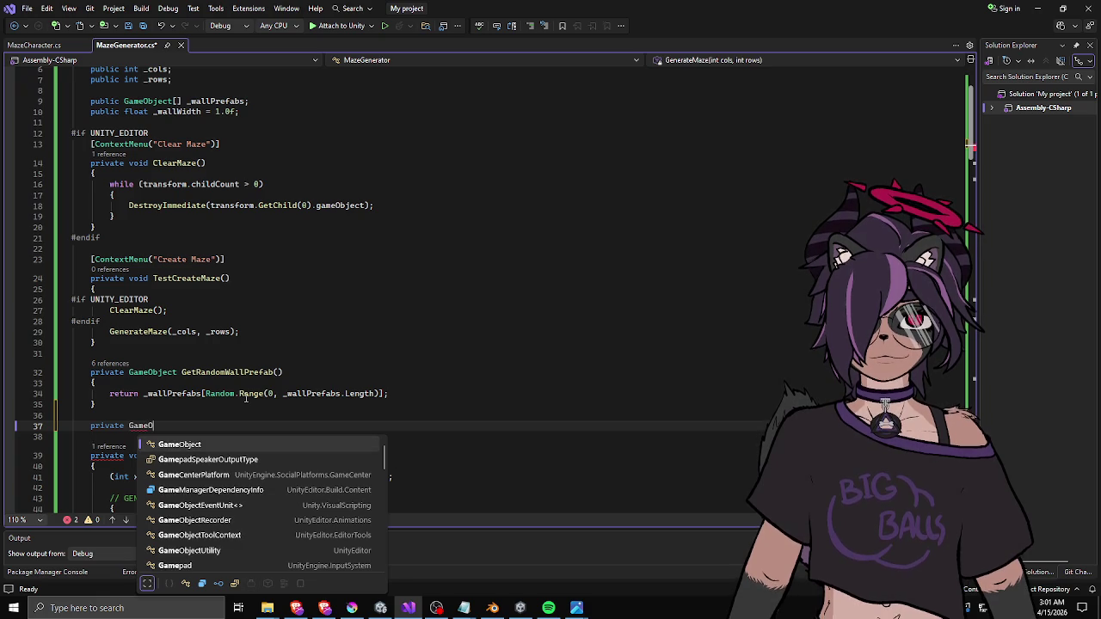
key("Tab")
type("Make")
key("BackSpace")
key("BackSpace")
key("BackSpace")
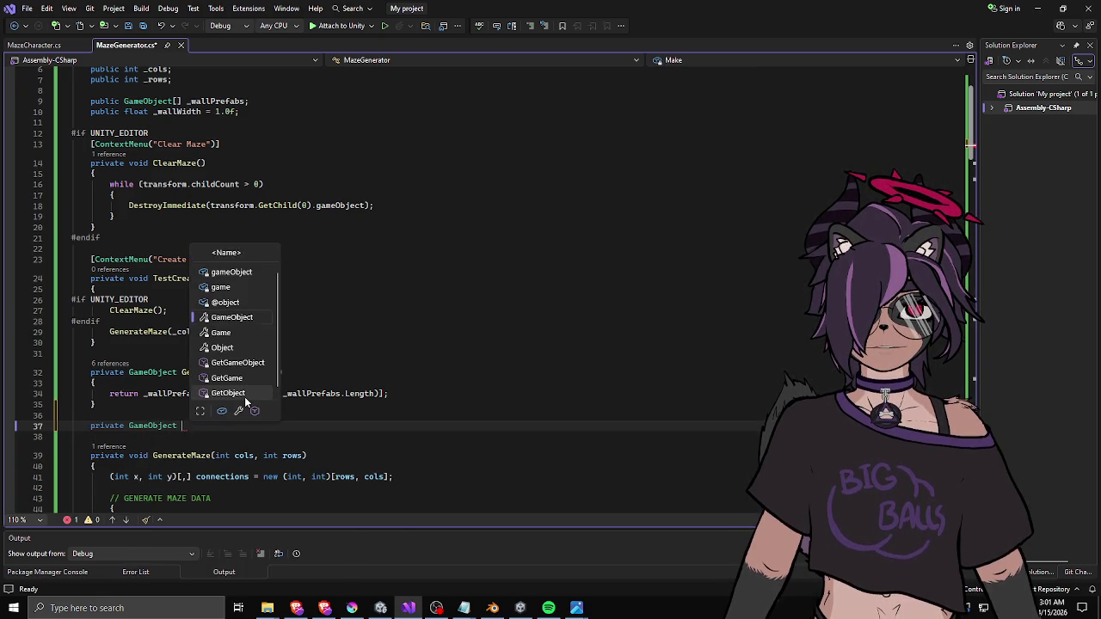
type("CreateWallPrefab(")
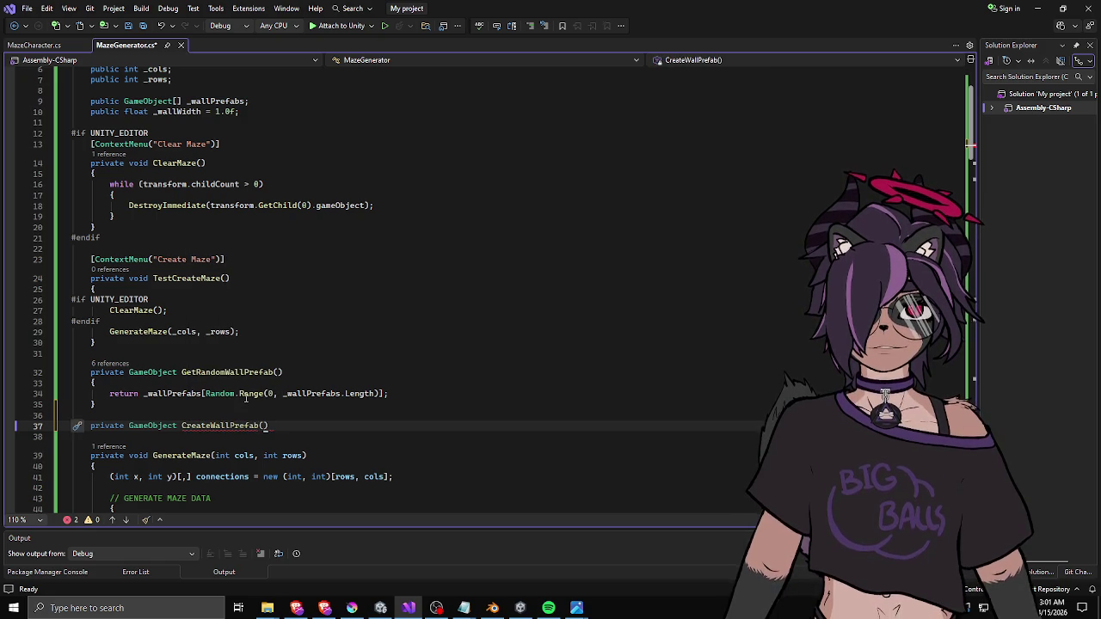
type("GameObject ")
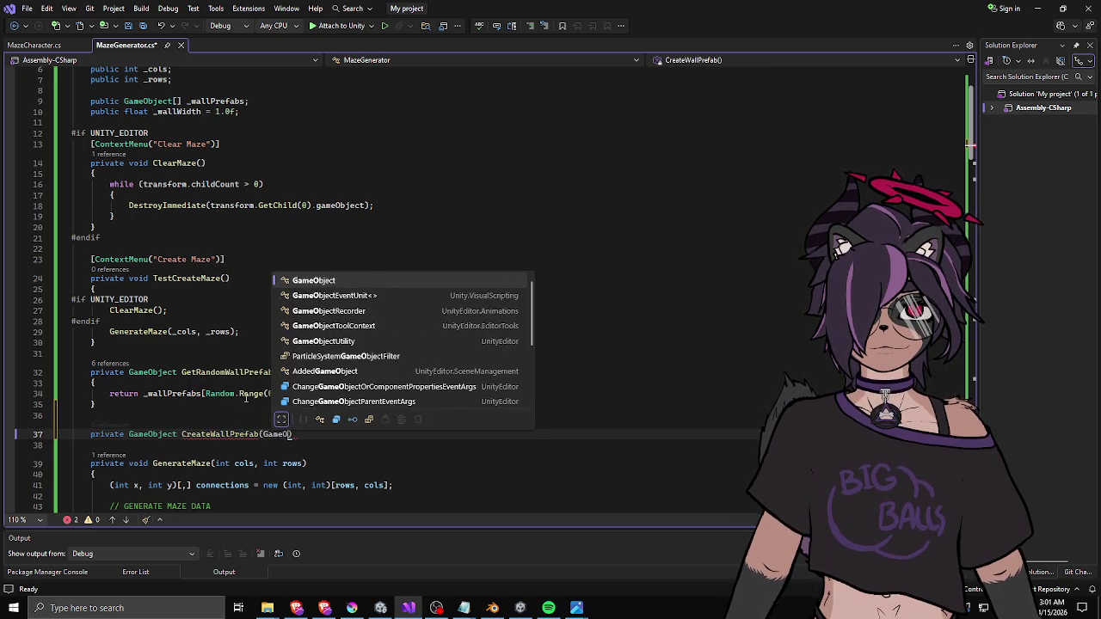
type("prefab,")
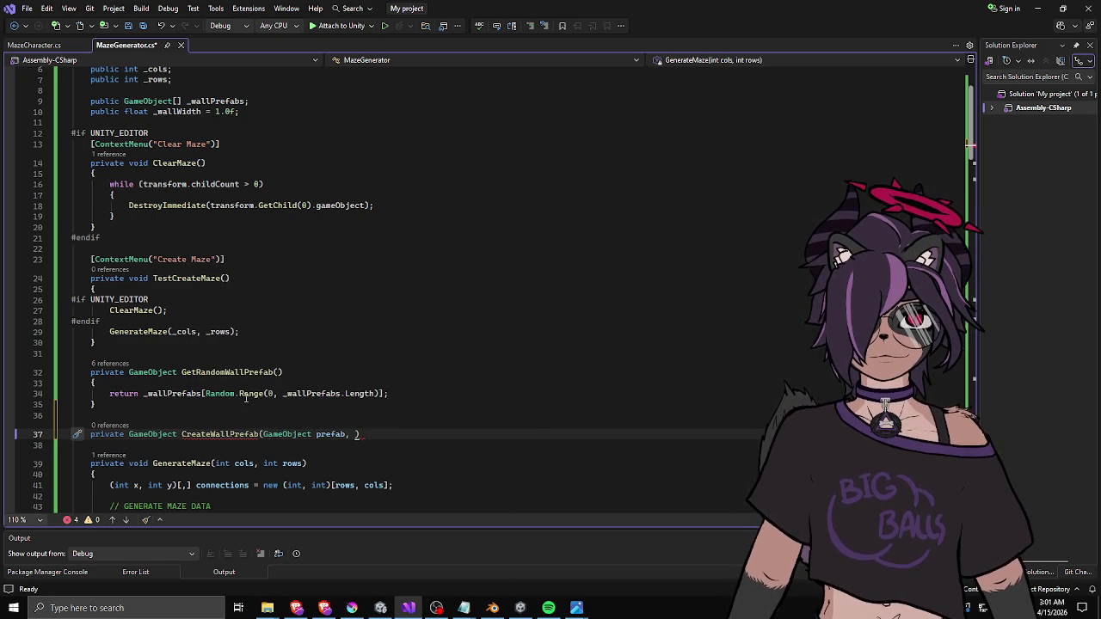
- Rename it InstantiateWallPrefab, add a Transform parent parameter, and open the method body
key("ctrl+Left")
key("ctrl+Left")
key("ctrl+Left")
key("Delete")
key("Delete")
key("Delete")
key("Delete")
key("Delete")
type("Instantiate")
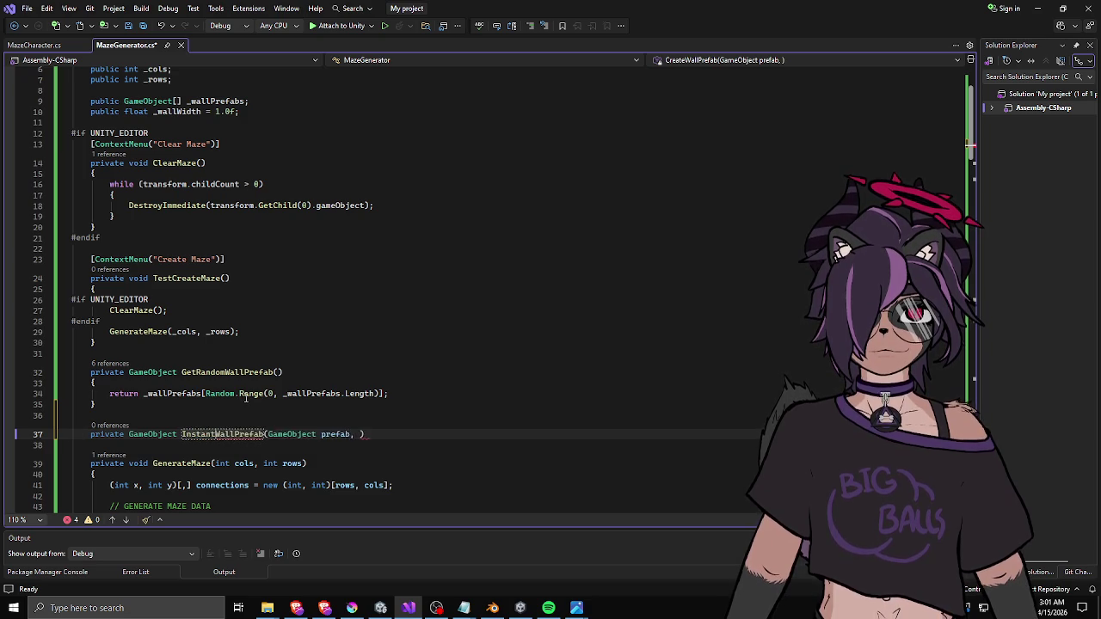
key("End")
key("Left")
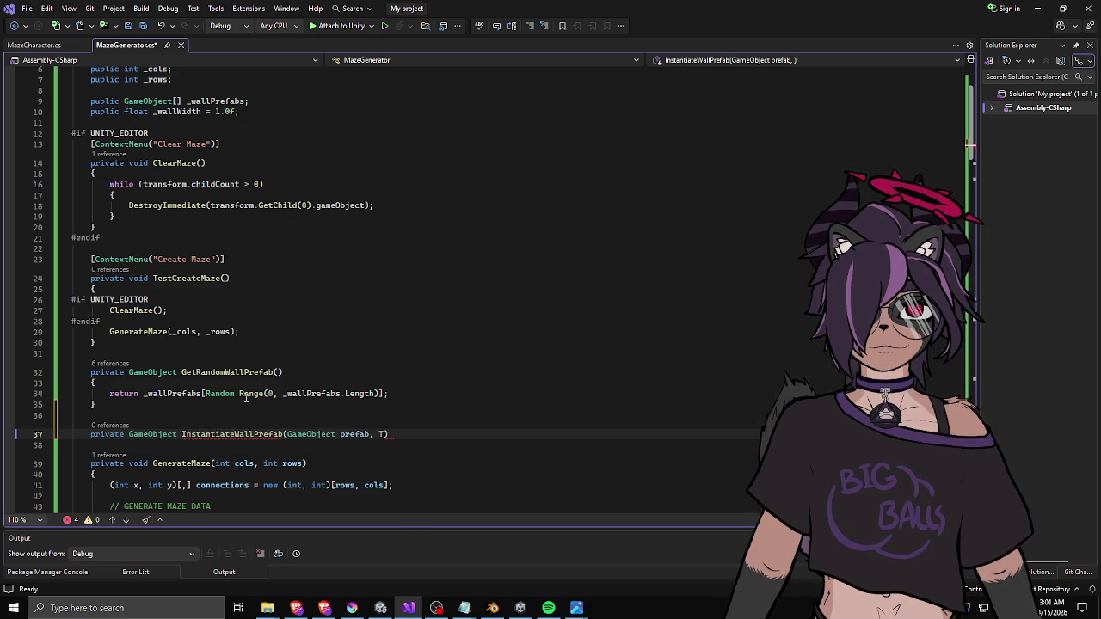
type("Transform paren")
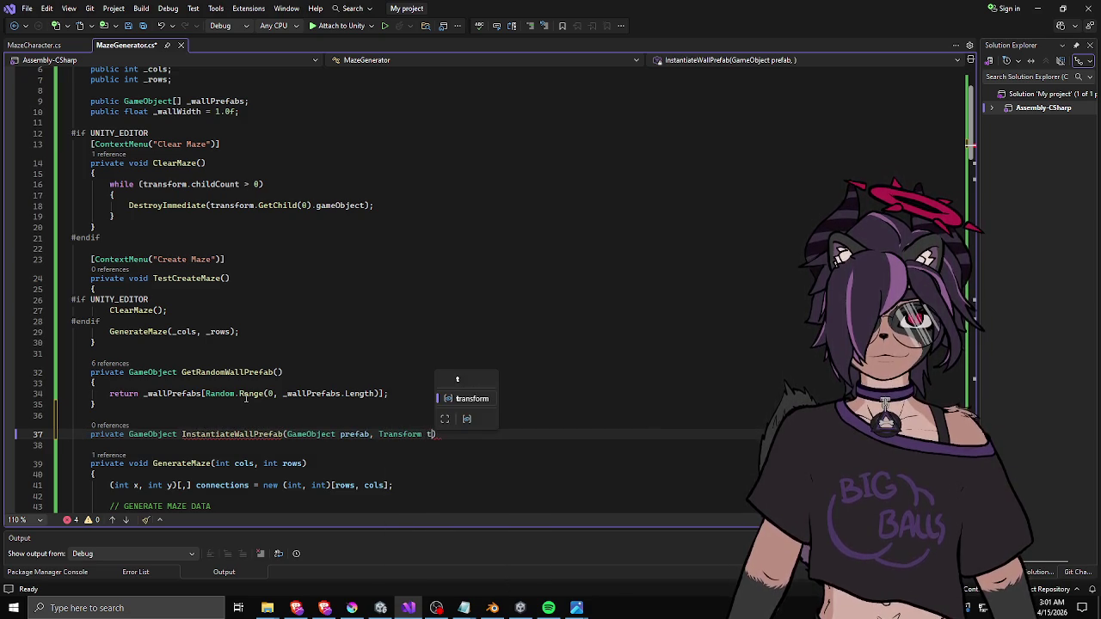
type("t)")
key("Return")
type("{")
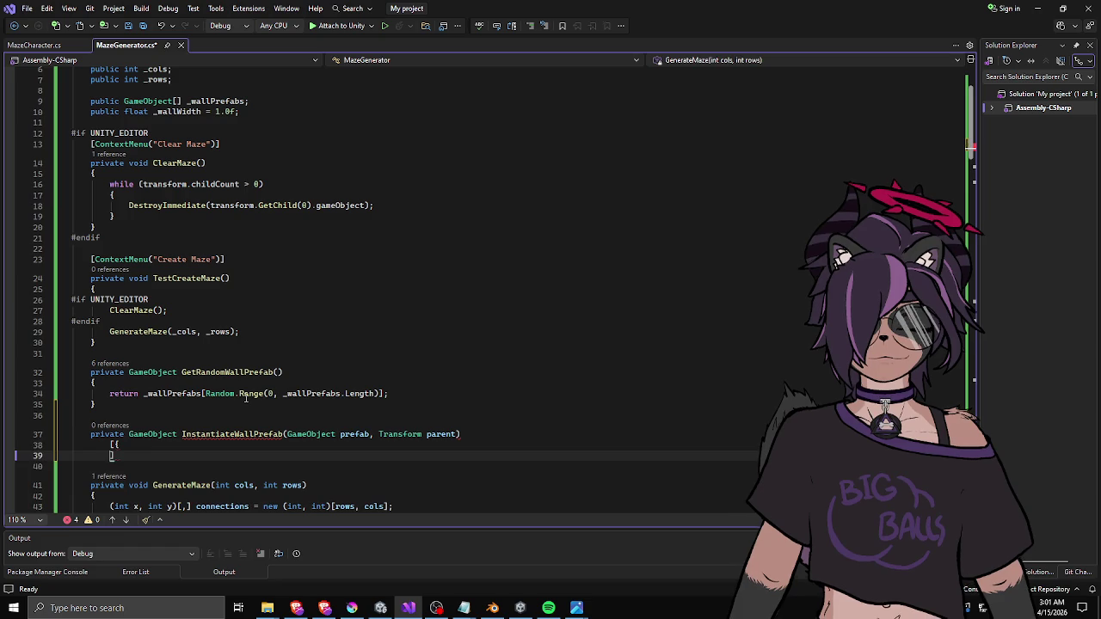
key("Return")
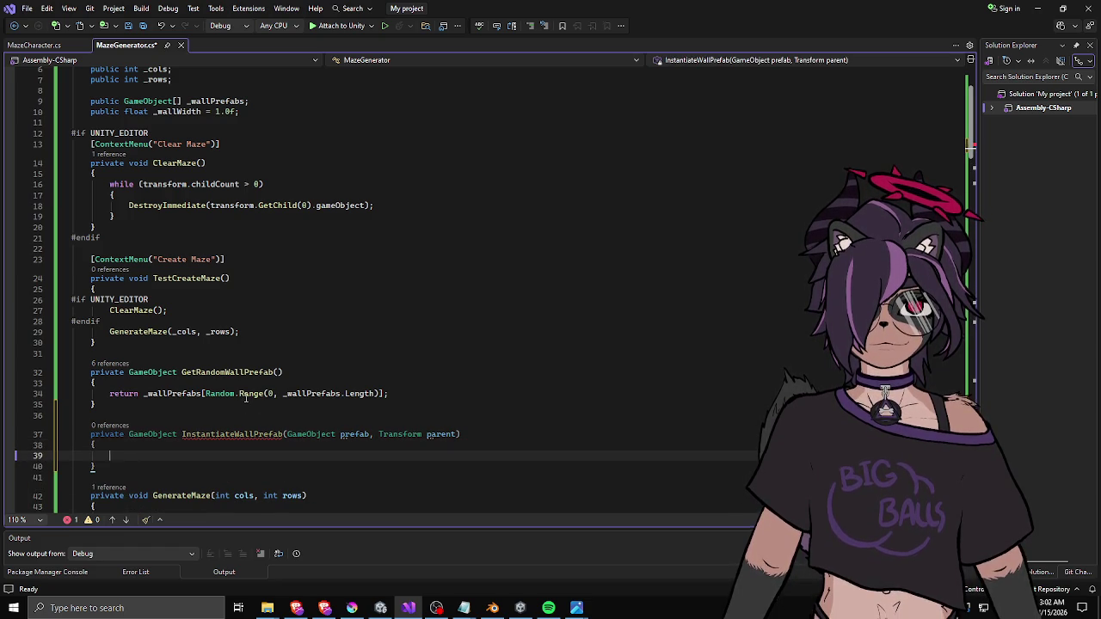
- Add an #if UNITY_EDITOR / #endif block inside the method body
type("#if UNITY_")
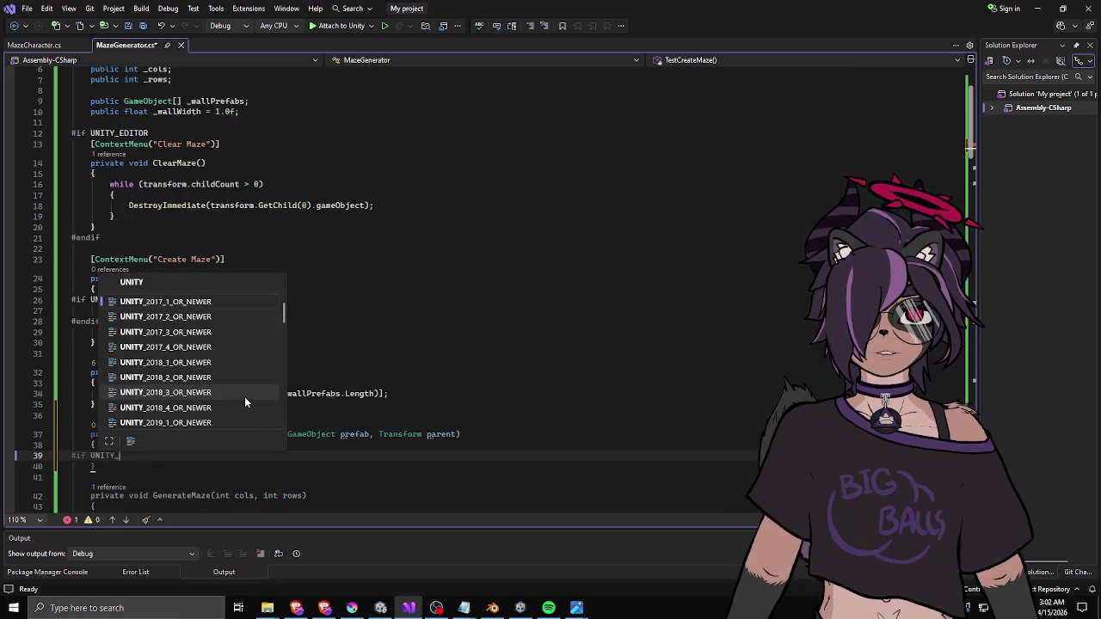
type("ENDITOR")
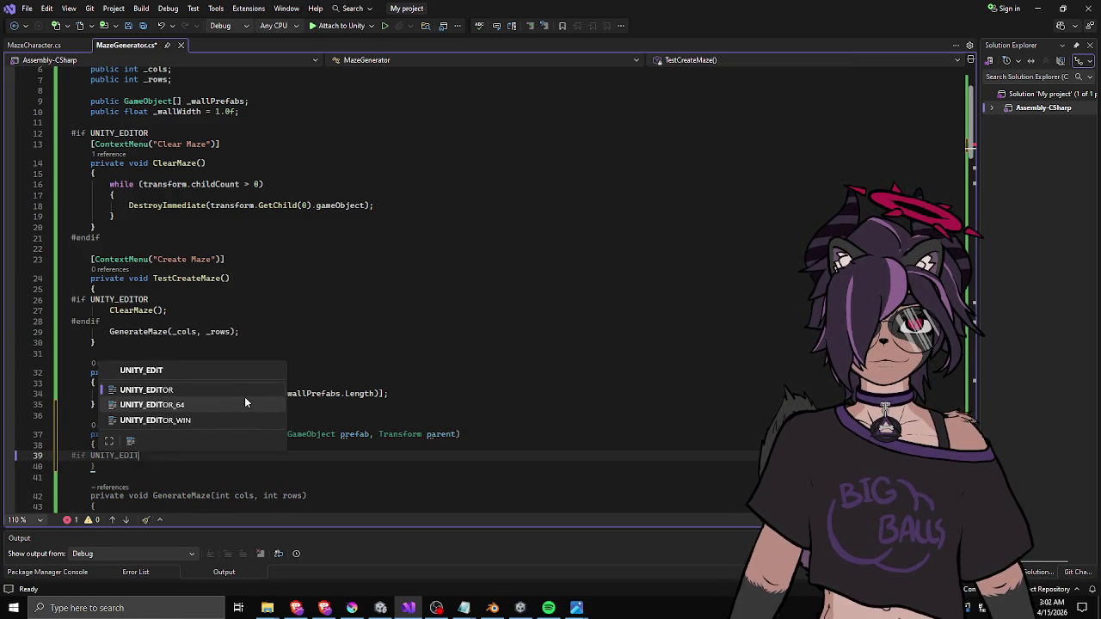
key("Return")
type("#end")
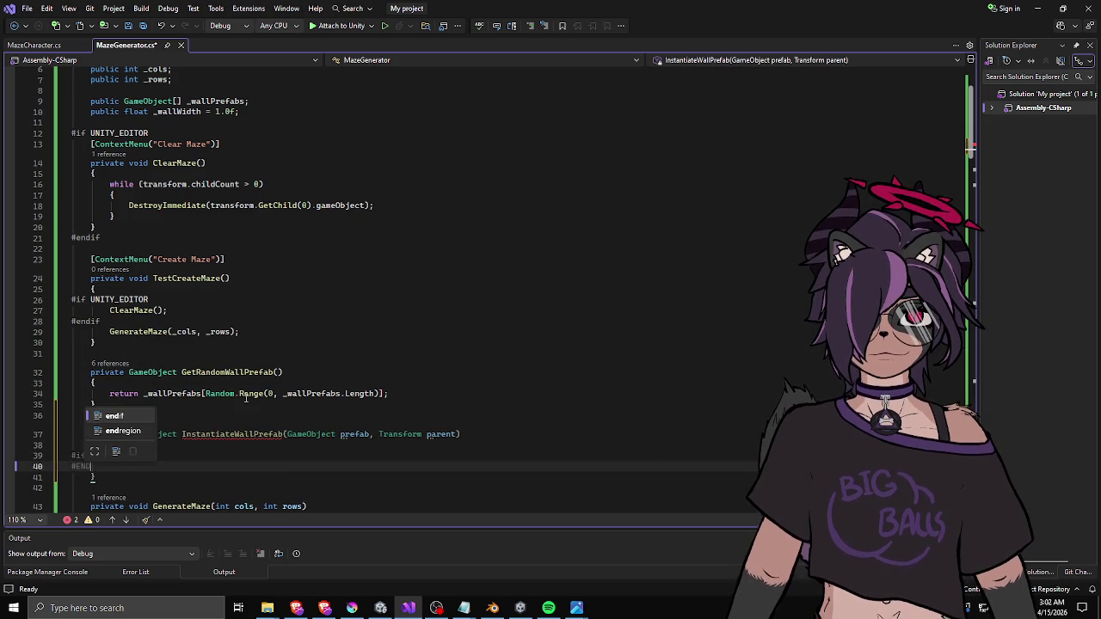
type("if")
key("Return")
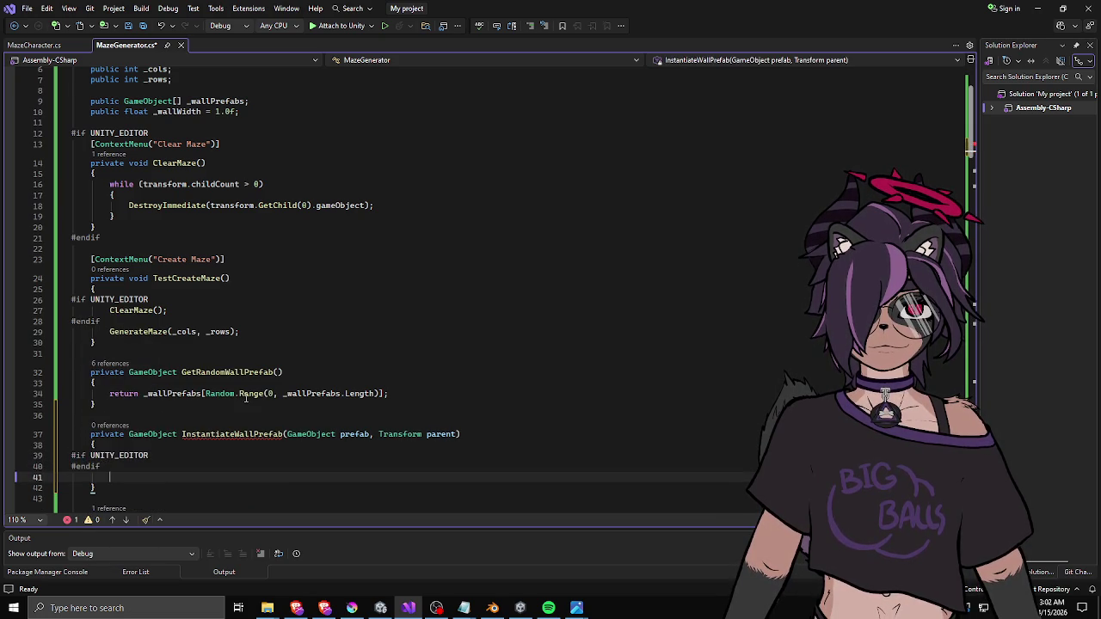
left_click(208, 411)
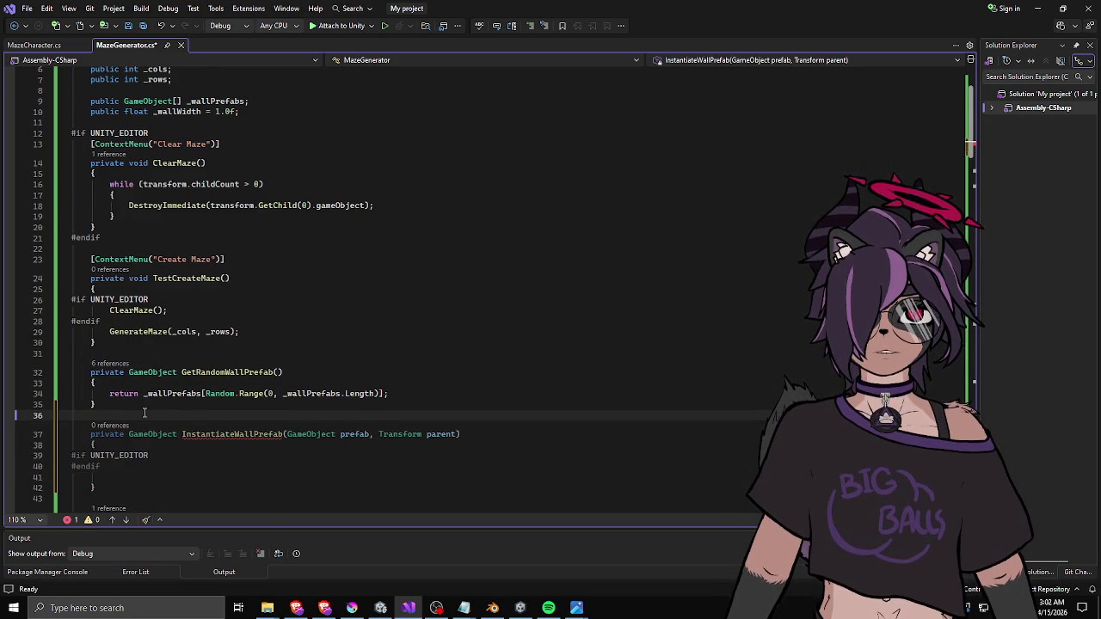
scroll(144, 411, "down", 3)
left_click(175, 376)
left_click(185, 360)
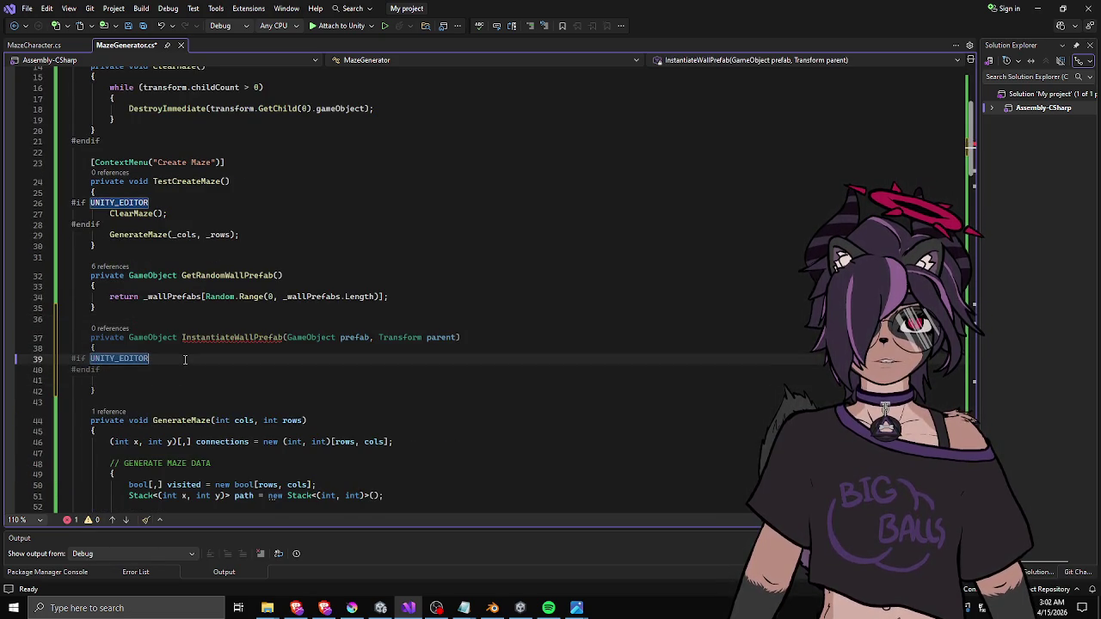
key("Return")
- Write UnityEditor.PrefabUtility.InstantiatePrefab(prefab); inside the editor-only block
type("Preaf")
key("BackSpace")
key("BackSpace")
type("fab")
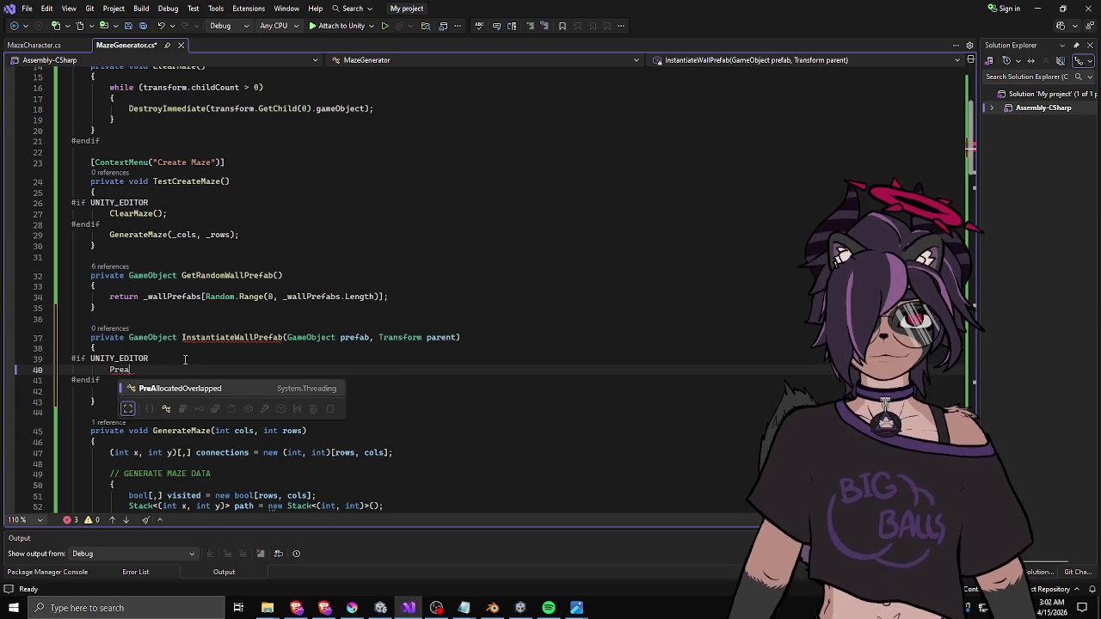
type("Utility.")
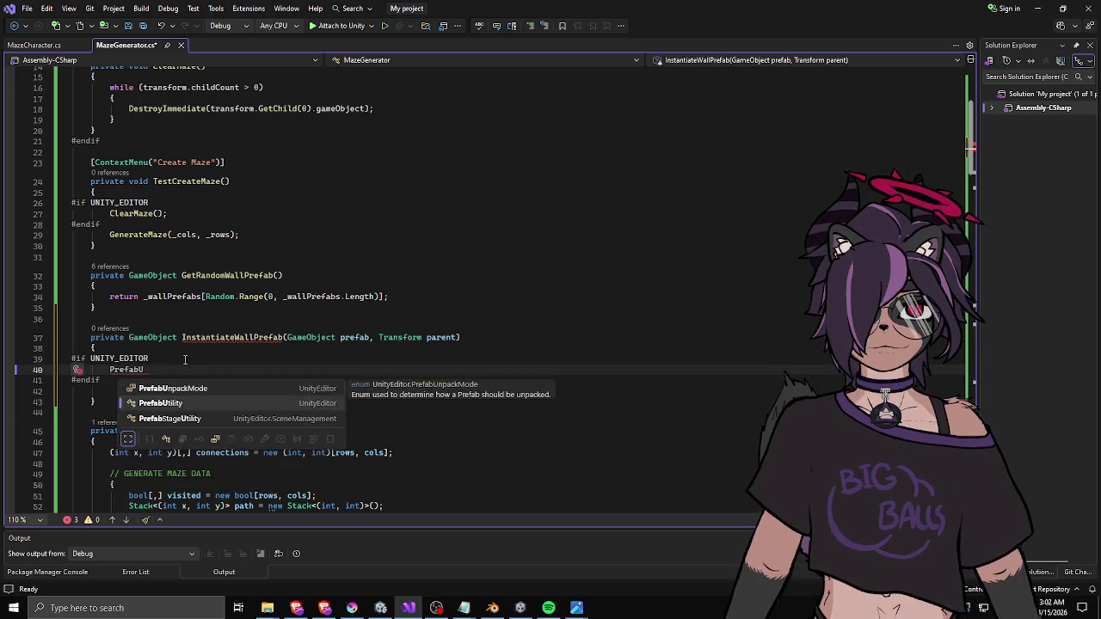
key("Escape")
key("Home")
type("Unirty")
key("BackSpace")
key("BackSpace")
key("BackSpace")
type("tyEditor.")
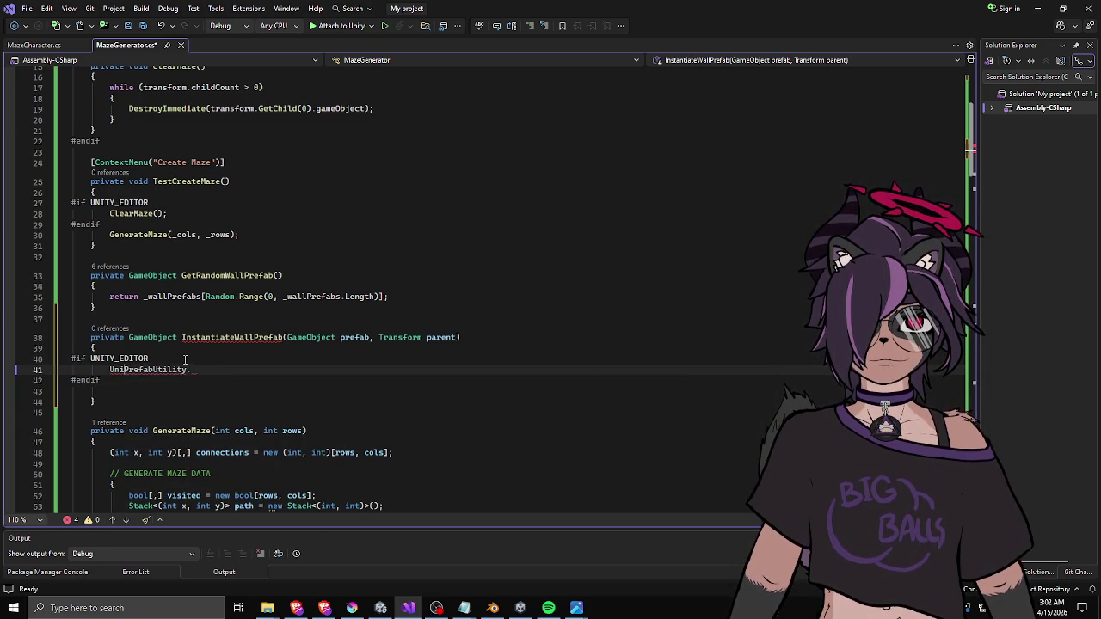
key("End")
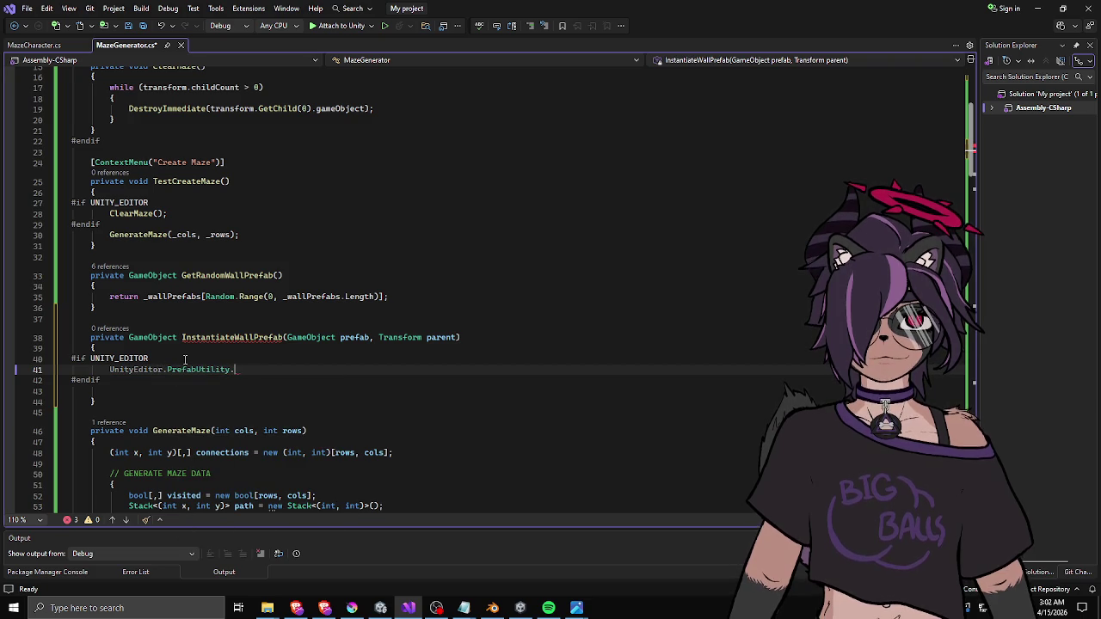
key("BackSpace")
type(".")
type("InstantiatePrefab")
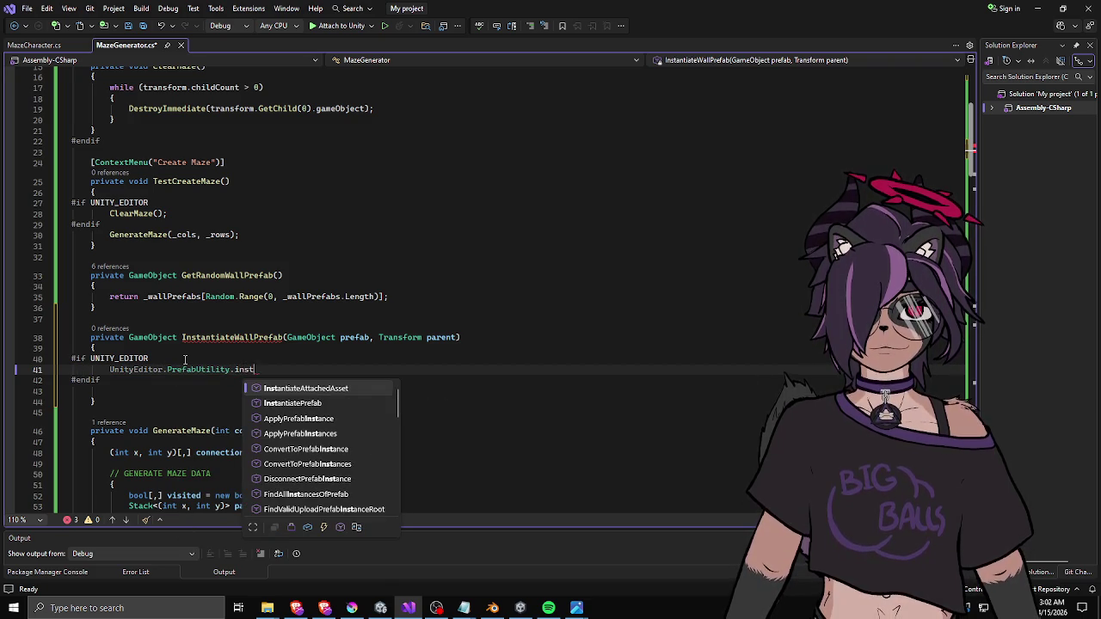
type("(")
type("prefab);")
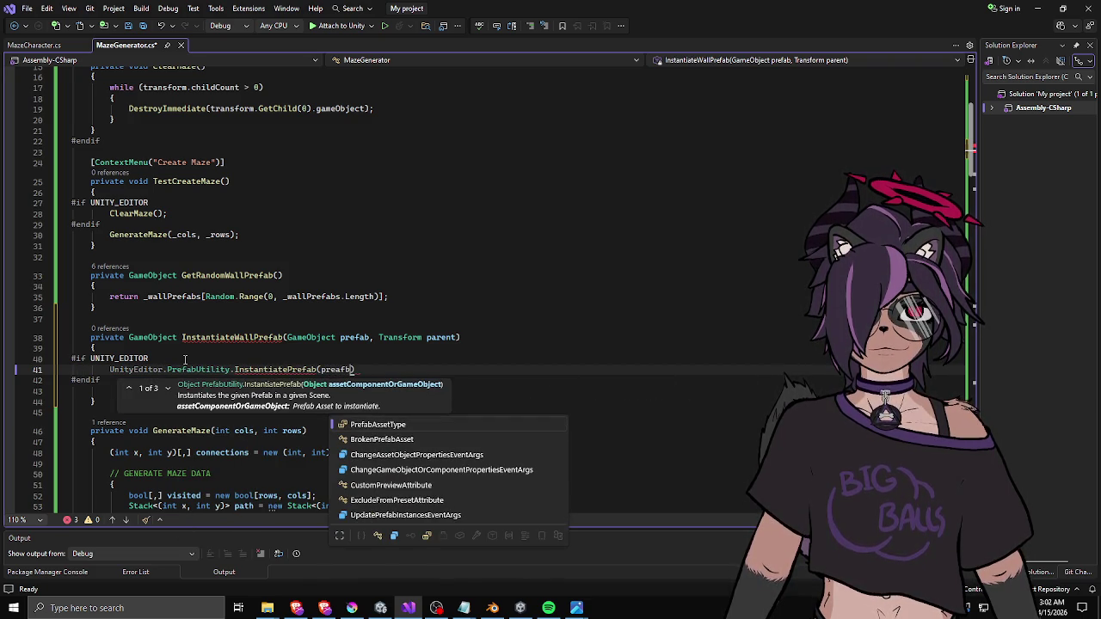
key("Home")
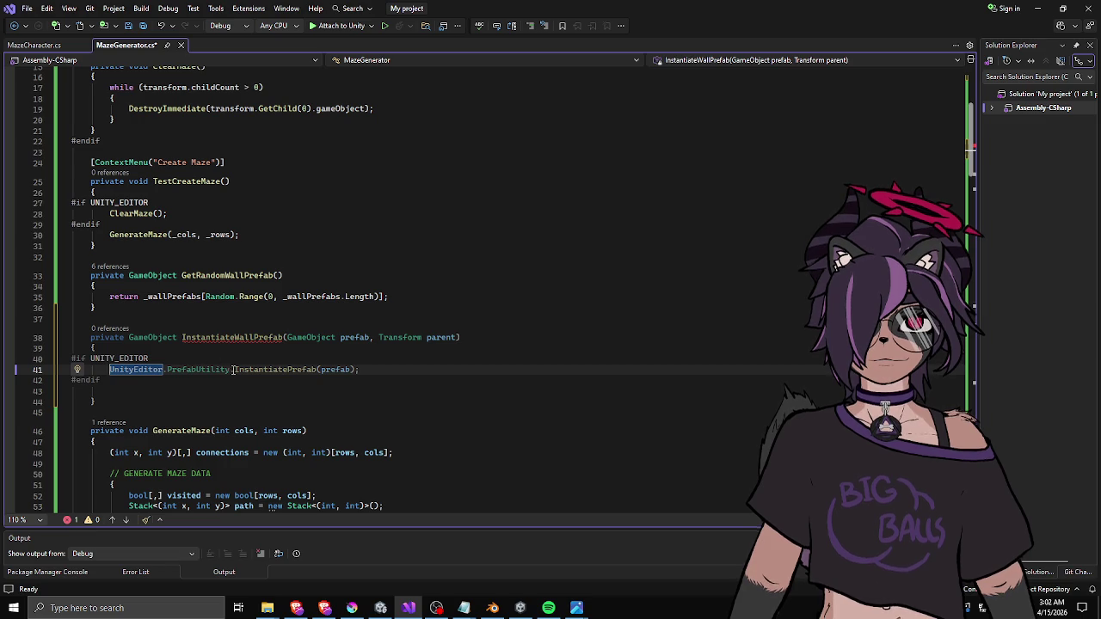
- Assign the result to GameObject instance, cast with as GameObject
mouse_move(245, 371)
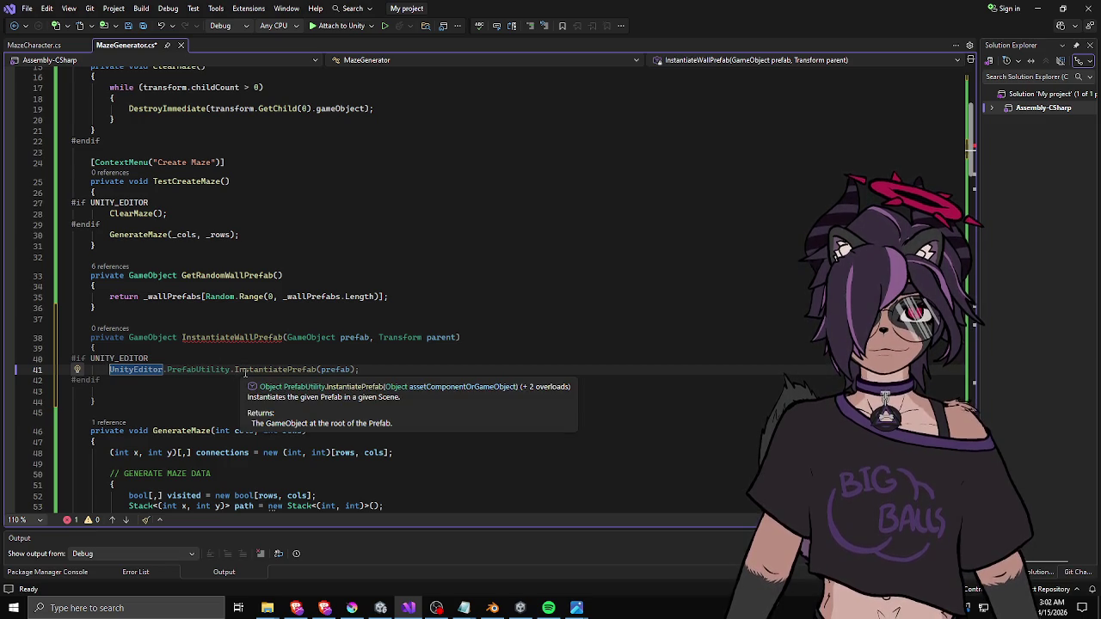
type("GameObject ")
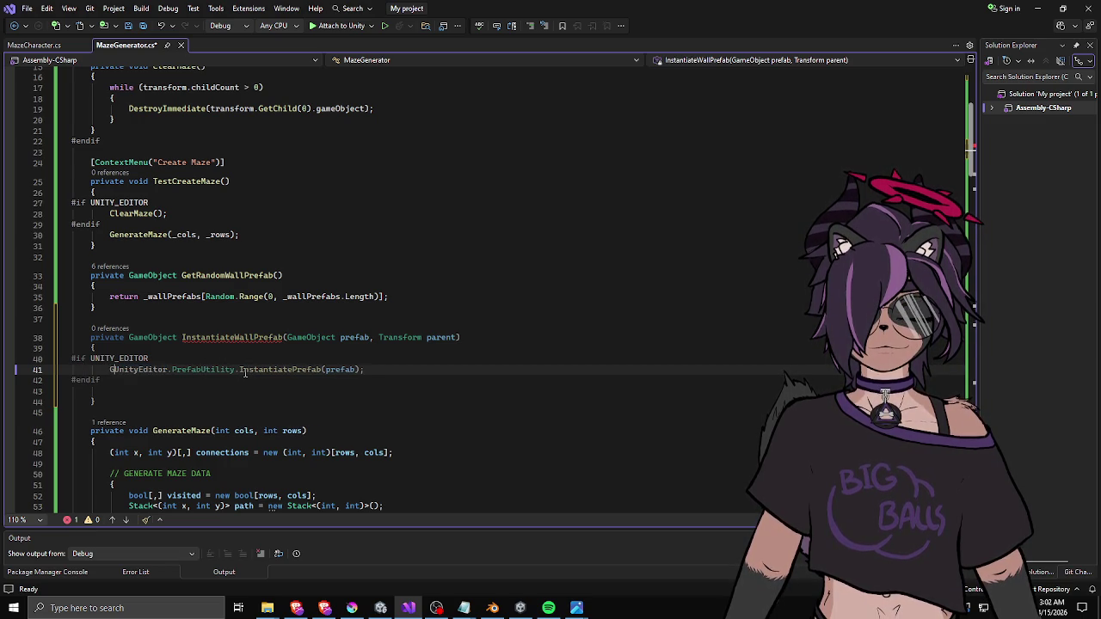
type("instance =")
key("End")
key("Left")
type("as GameObject")
key("End")
key("Return")
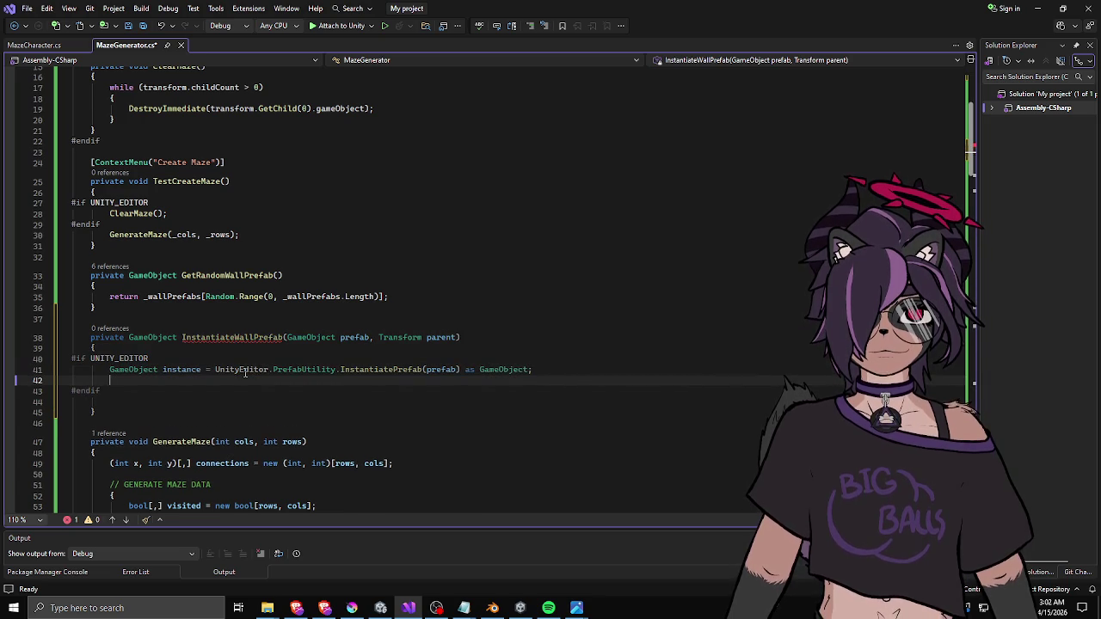
- Try parent.chi and Transform.parent member calls on the next line, then clear it
type("parent.")
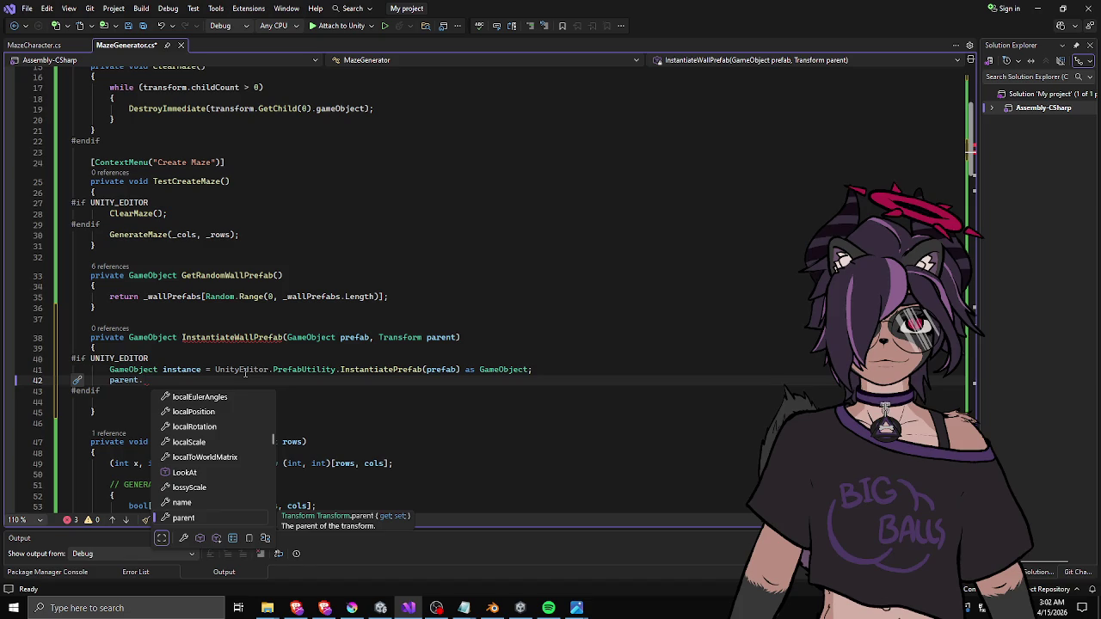
type("chi")
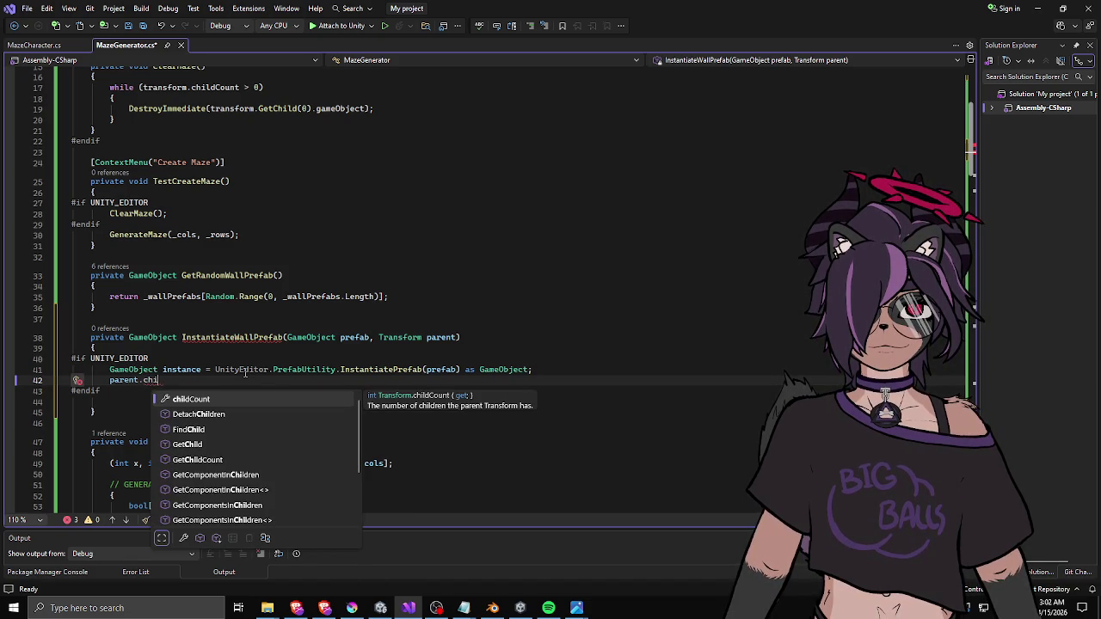
key("Escape")
key("BackSpace")
key("BackSpace")
key("BackSpace")
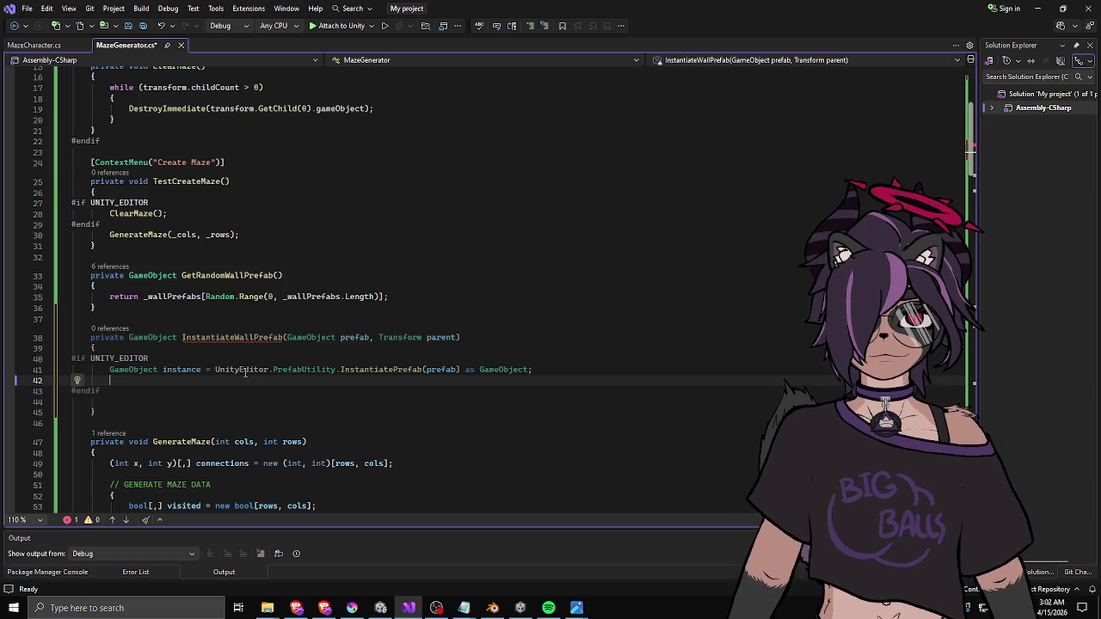
type("Trt")
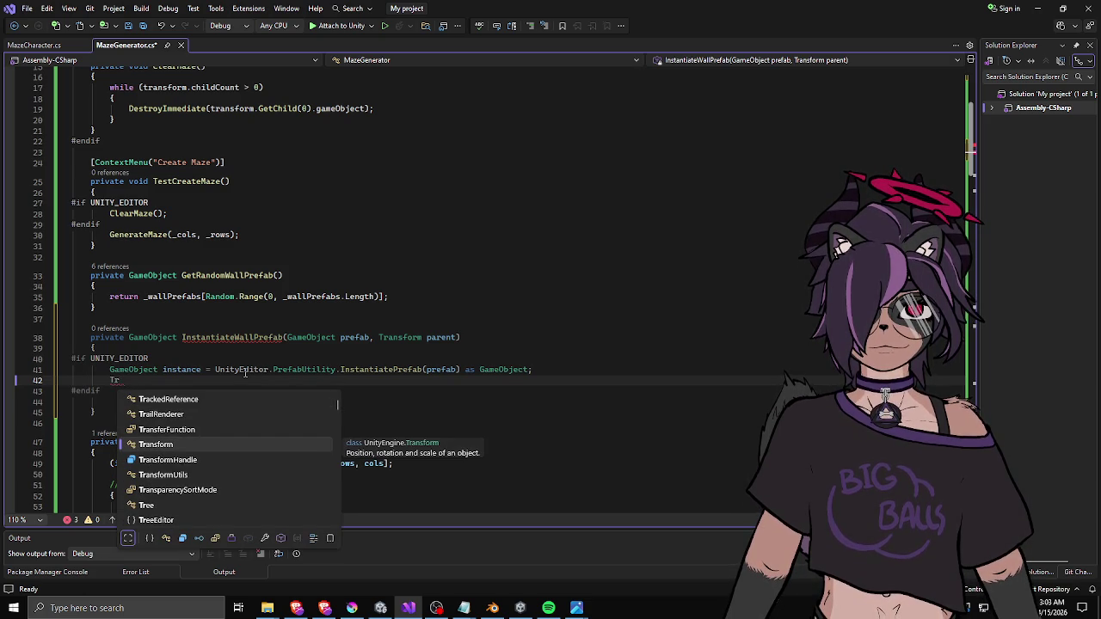
key("Tab")
type(".parent")
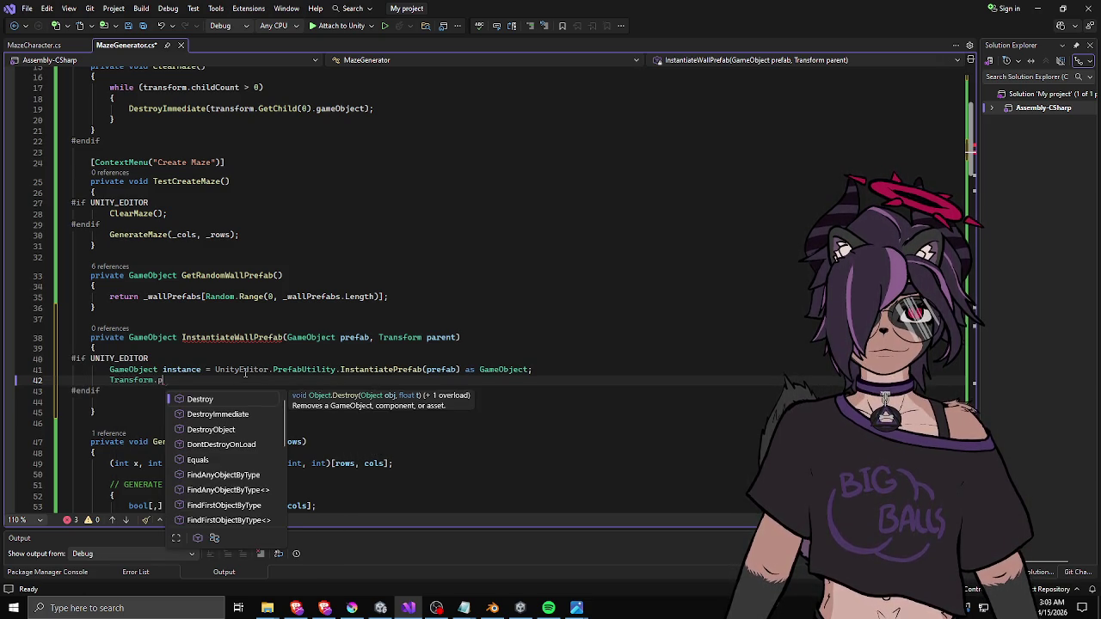
key("Escape")
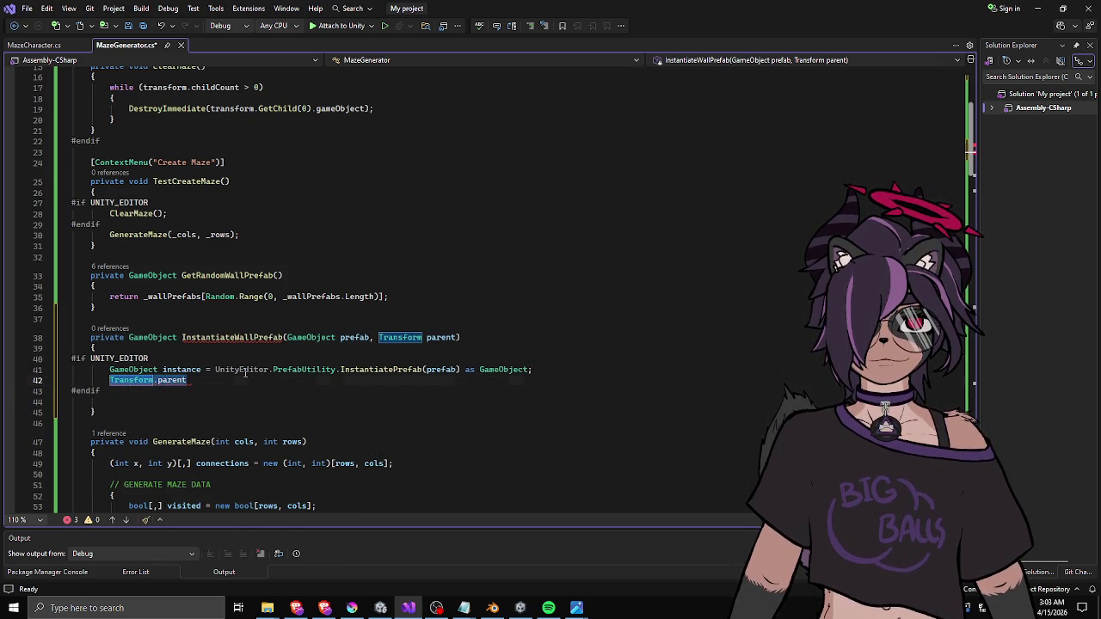
key("Delete")
key("Delete")
key("End")
type(".set")
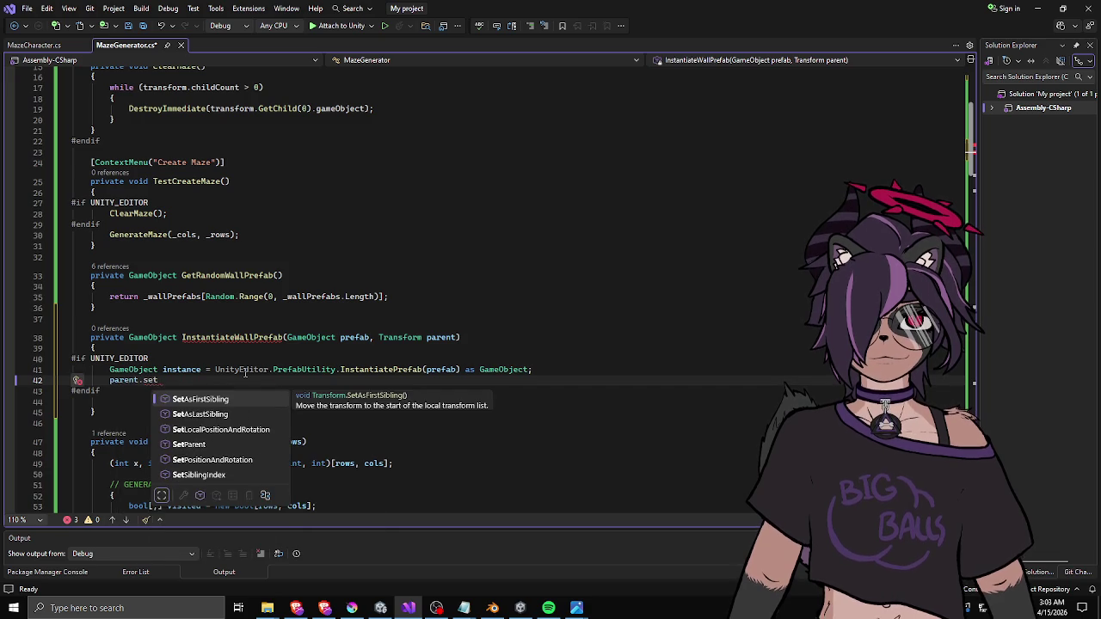
key("Escape")
key("shift+Home")
- Write instance.transform.SetParent(parent); and save the script
type("instance.se")
key("BackSpace")
key("BackSpace")
type("transform.s")
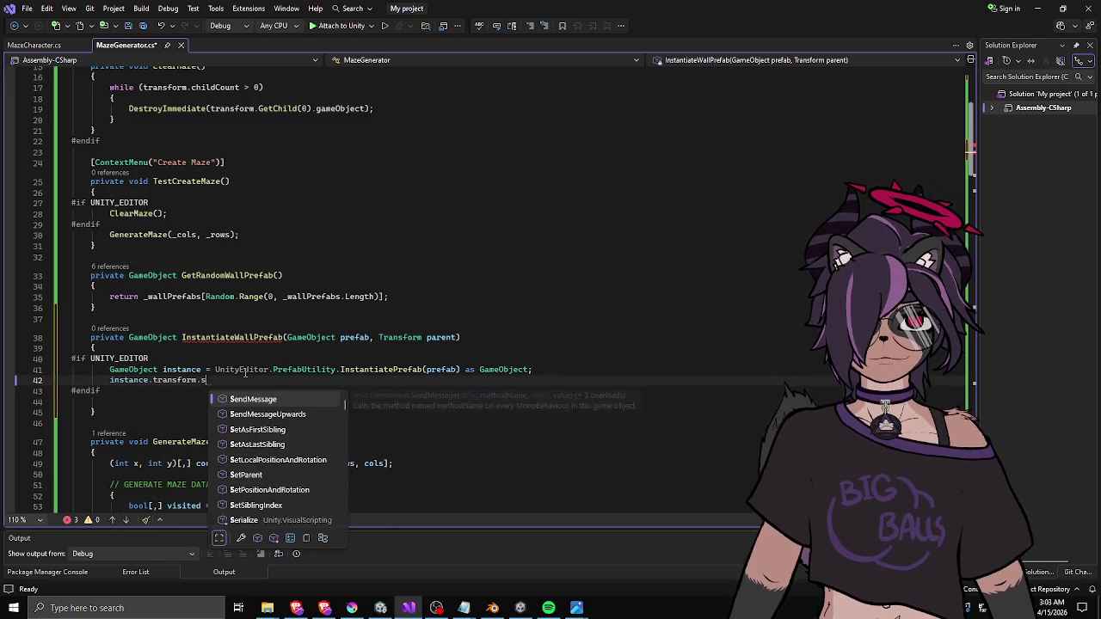
type("etp(")
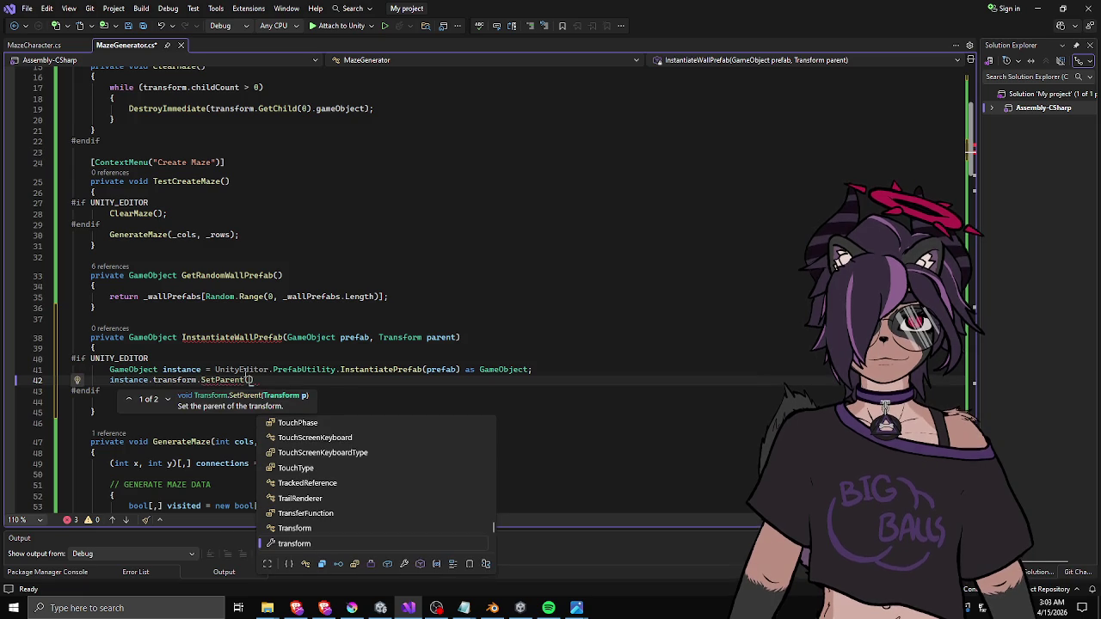
type("nt);")
key("ctrl+s")
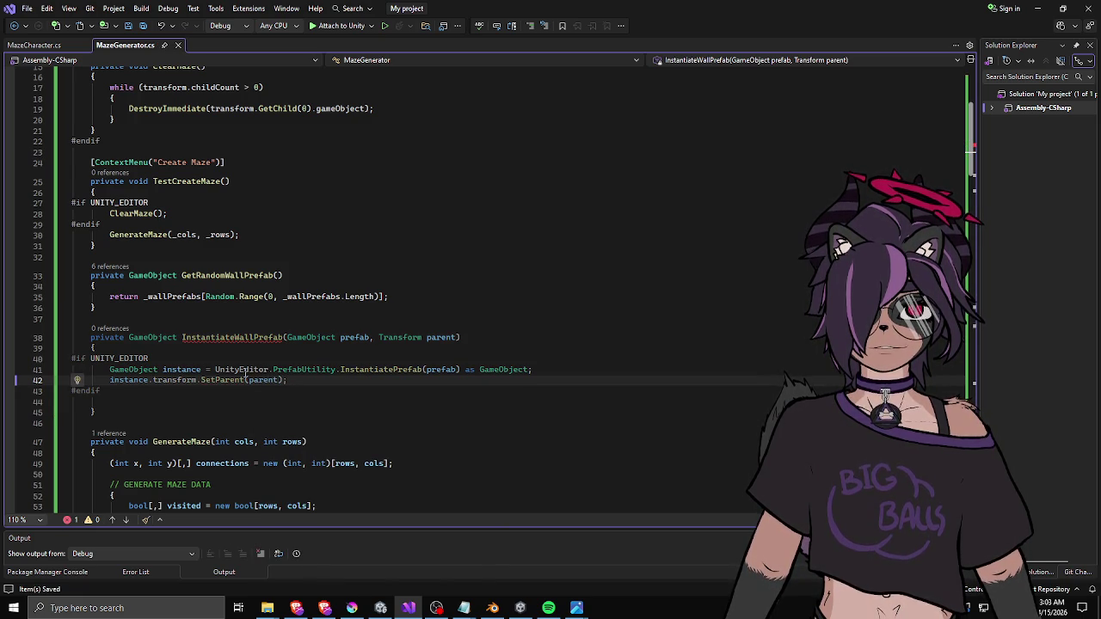
left_click(217, 403)
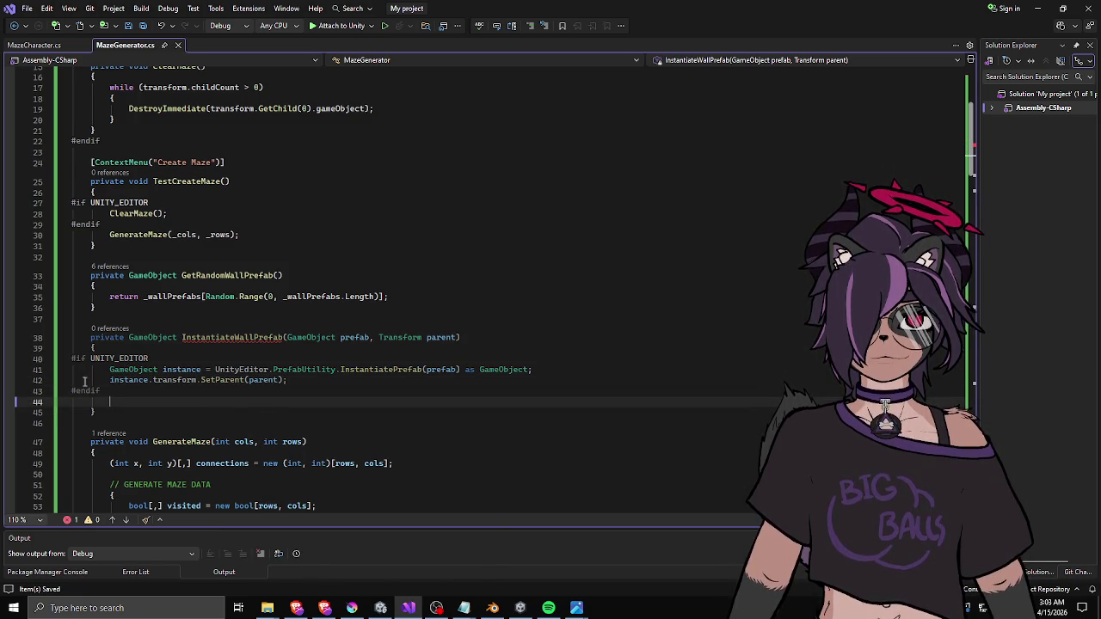
- Add an #else branch before #endif and remove the extra blank line
left_click(73, 355)
left_click(83, 393)
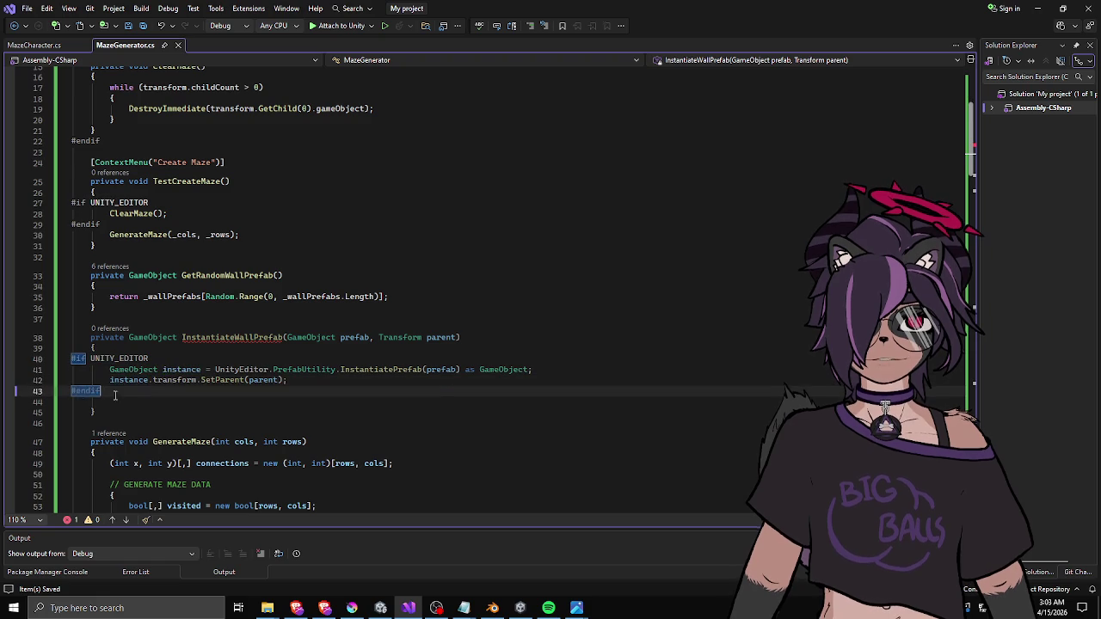
type("#else")
key("Return")
type("#endif")
key("Escape")
left_click(193, 422)
key("Up")
key("shift+Delete")
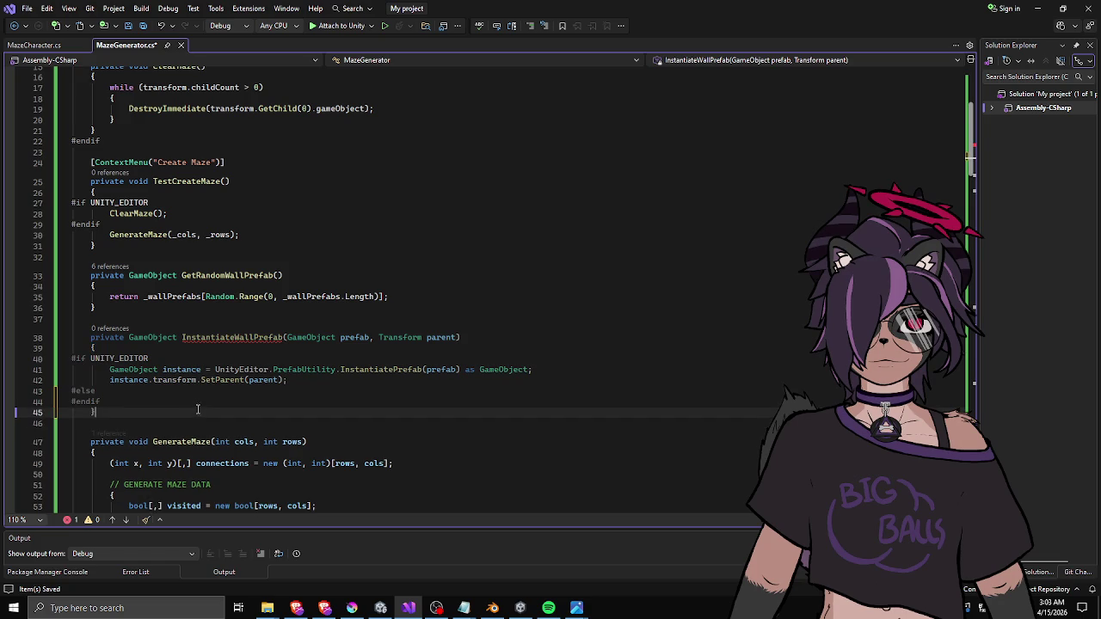
- Copy the plain wall Instantiate line and paste it under #else
scroll(213, 387, "down", 20)
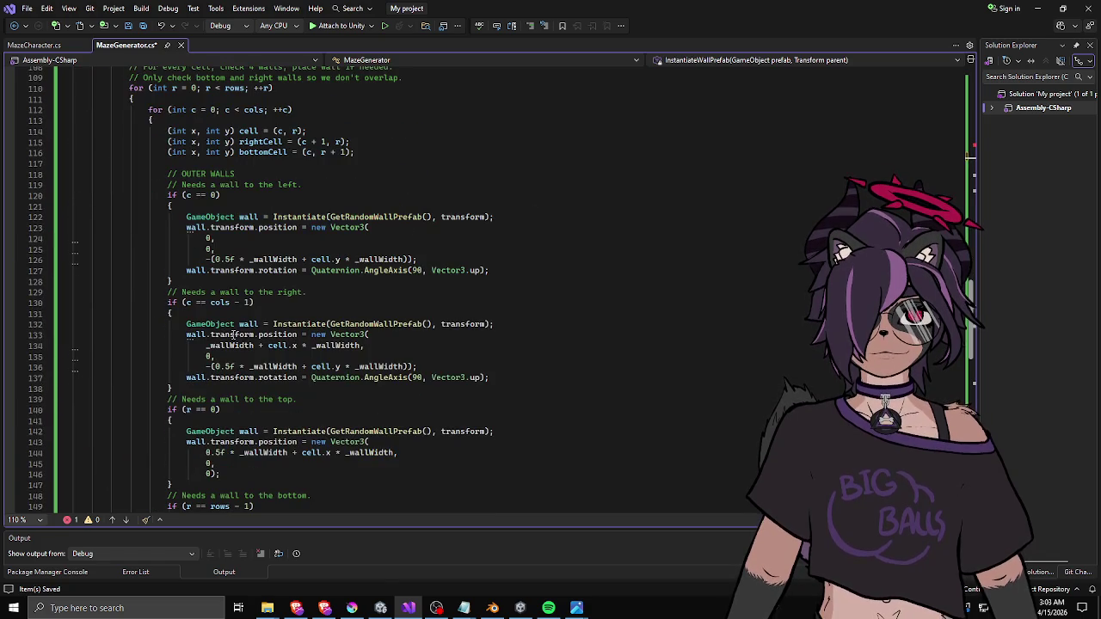
mouse_move(182, 222)
left_mouse_down()
mouse_move(189, 206)
mouse_move(493, 195)
mouse_move(510, 216)
left_mouse_up()
key("ctrl+c")
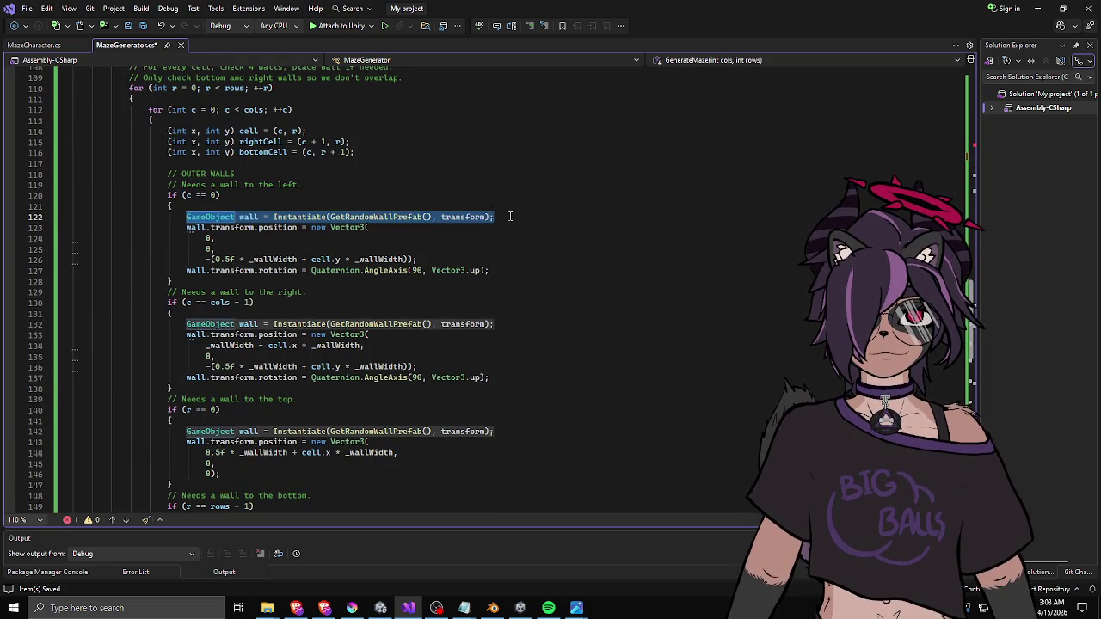
scroll(291, 234, "up", 20)
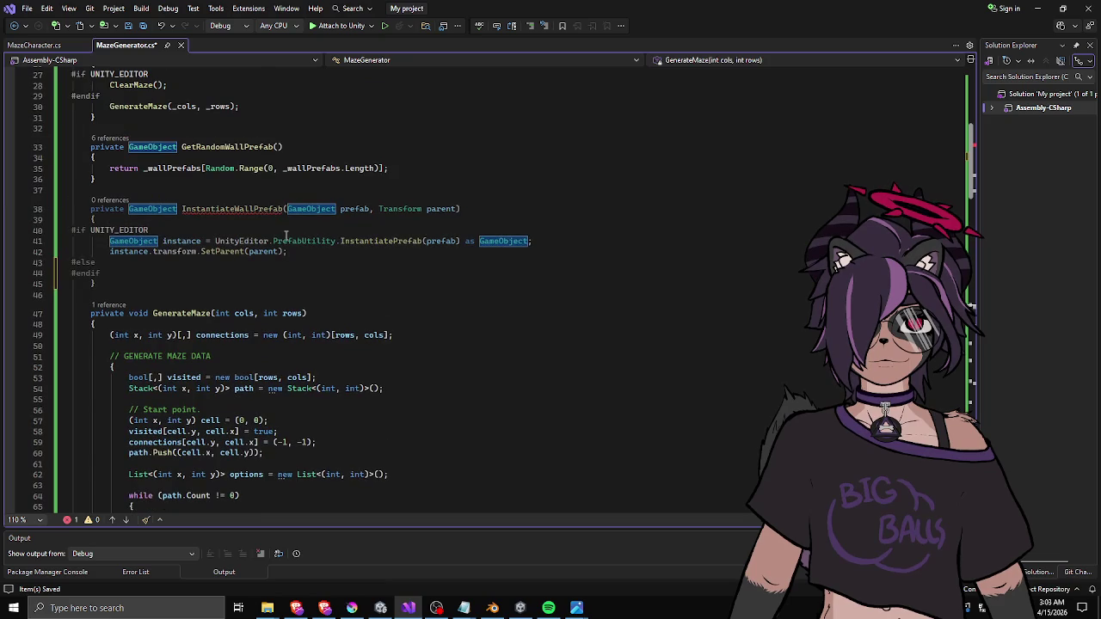
left_click(267, 268)
key("Return")
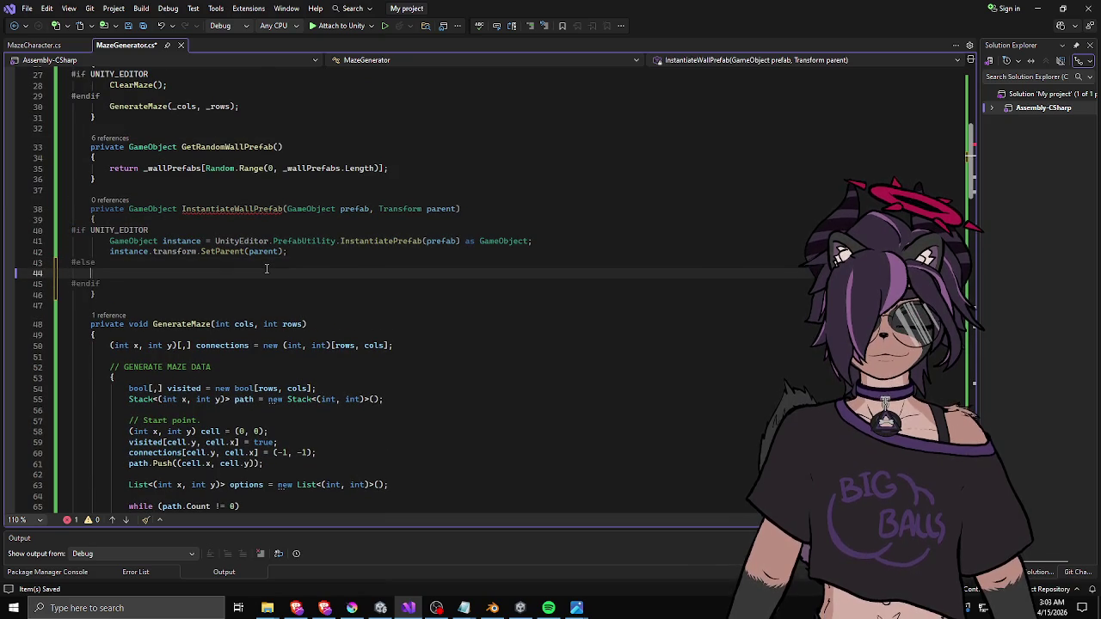
key("ctrl+v")
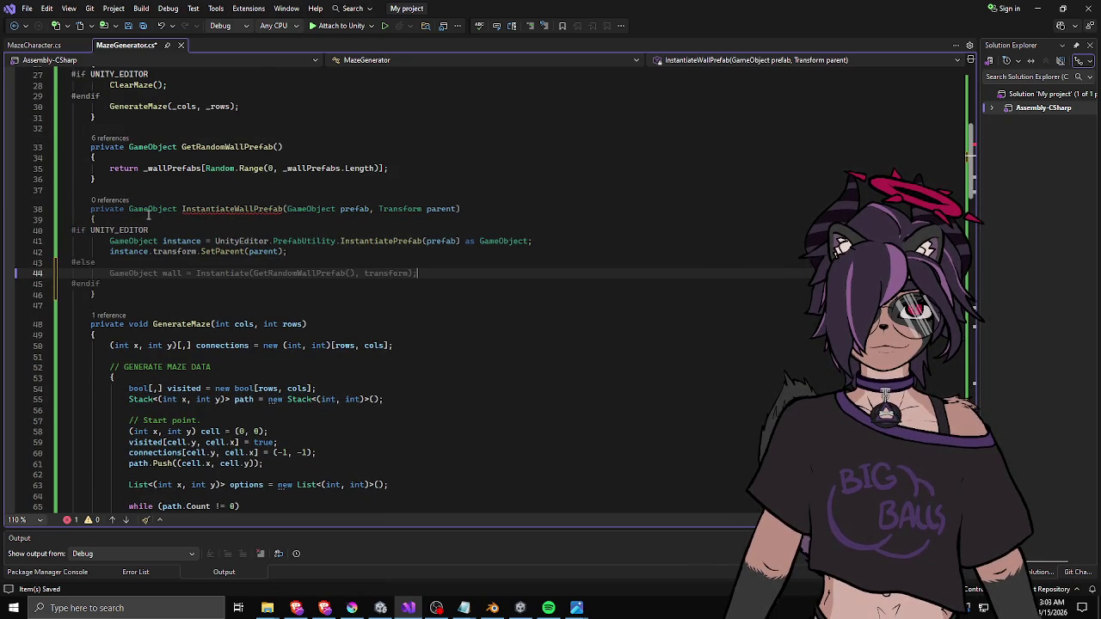
- Rename wall to instance and transform to parent, and make the directive #if !UNITY_EDITOR
left_click(332, 251)
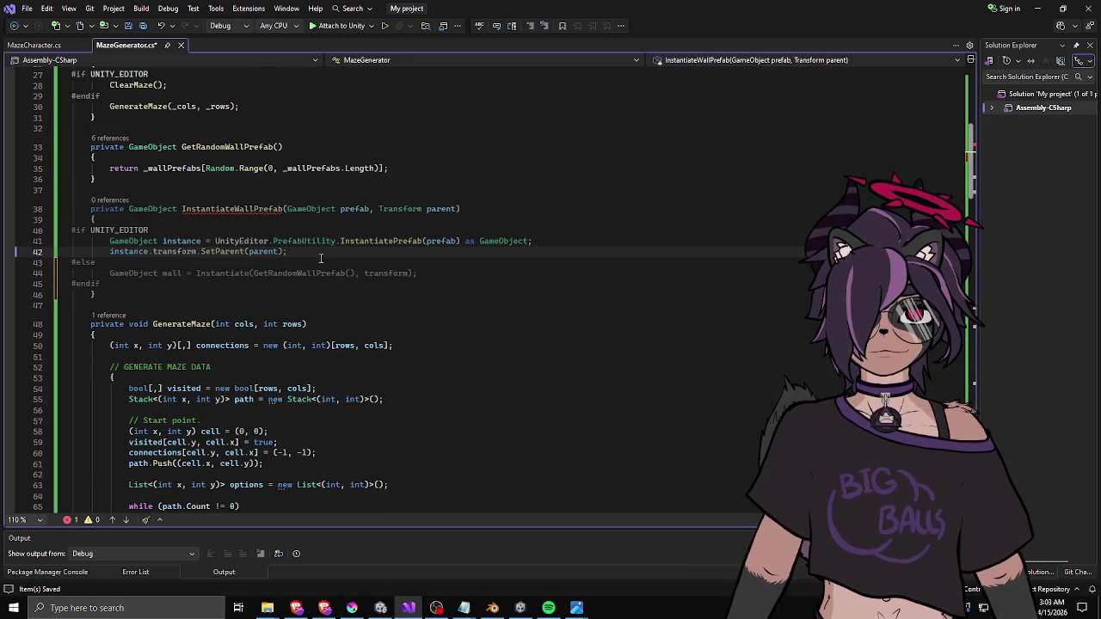
double_click(170, 273)
type("instance")
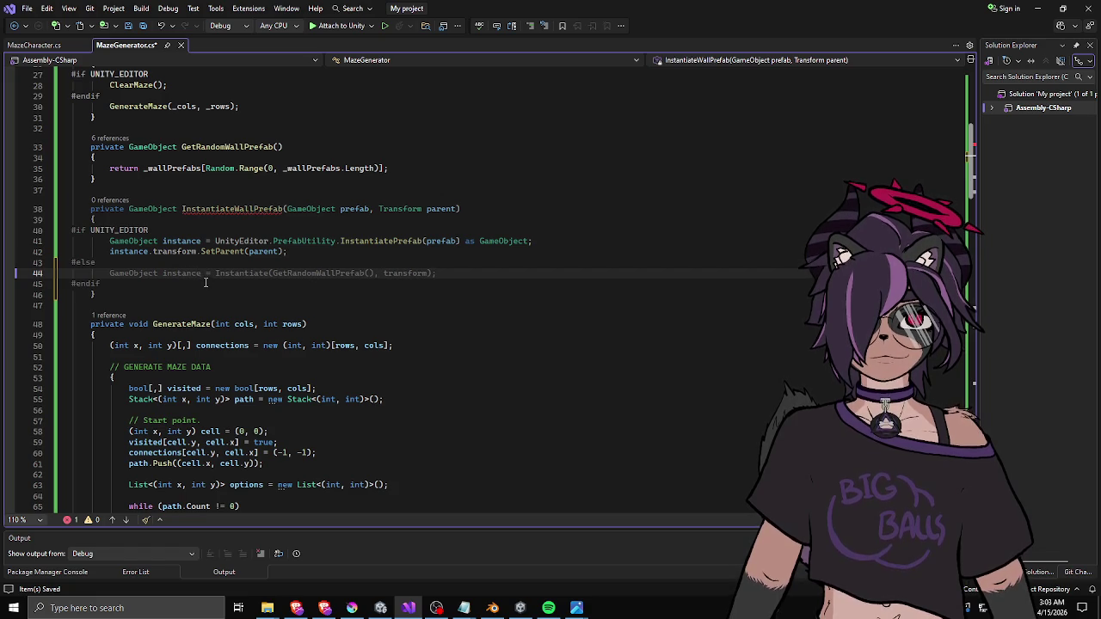
double_click(406, 273)
type("paren")
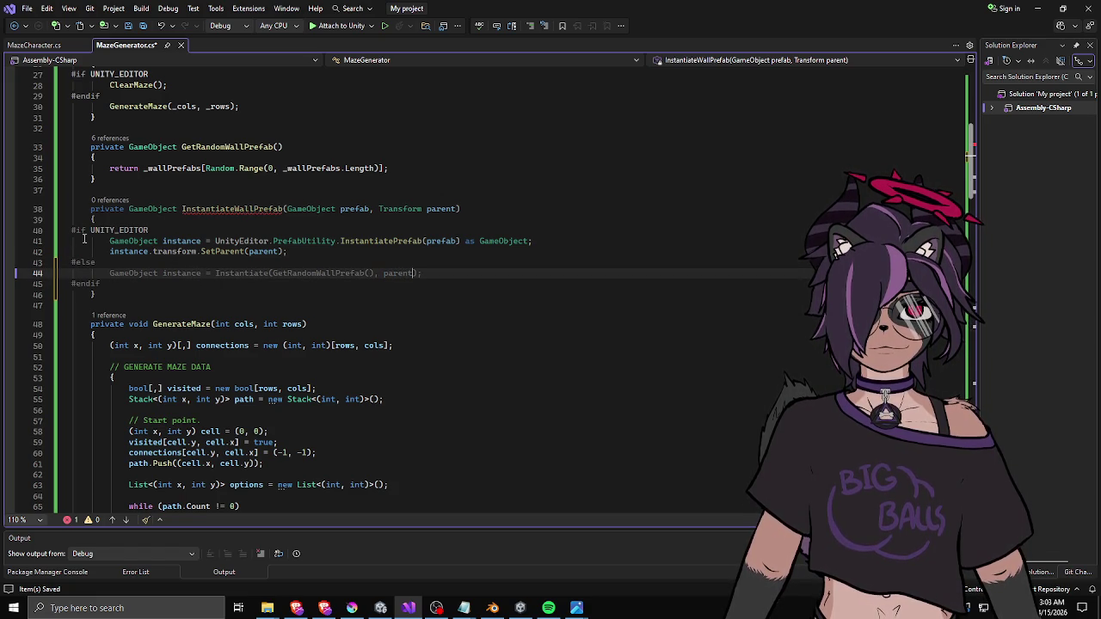
left_click(89, 231)
type("!")
- Add return instance; after the #endif line
left_click(484, 265)
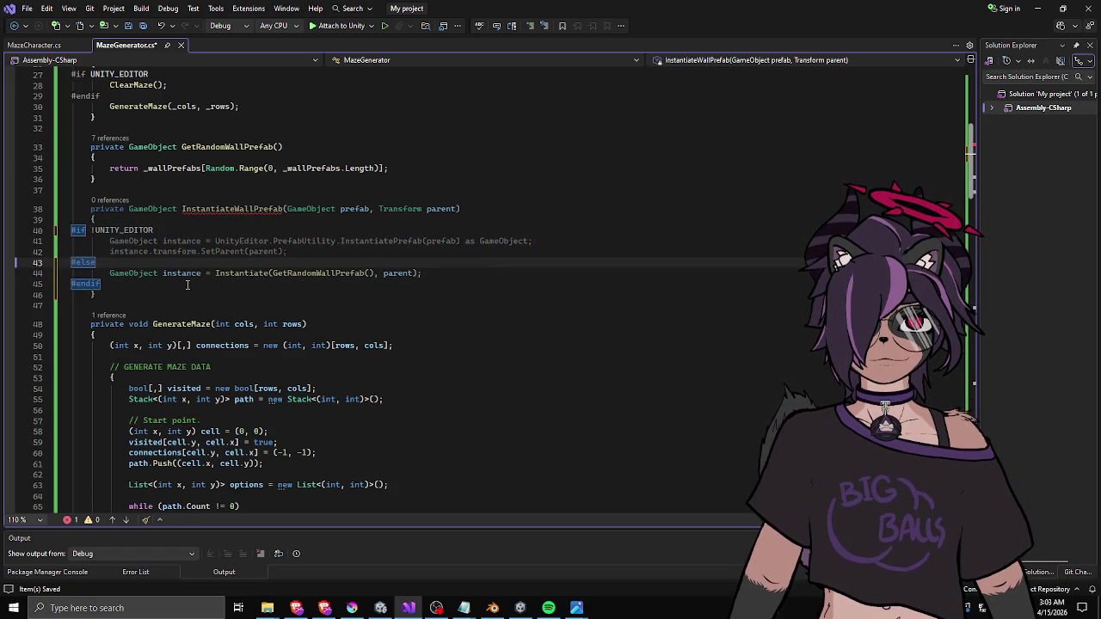
left_click(174, 284)
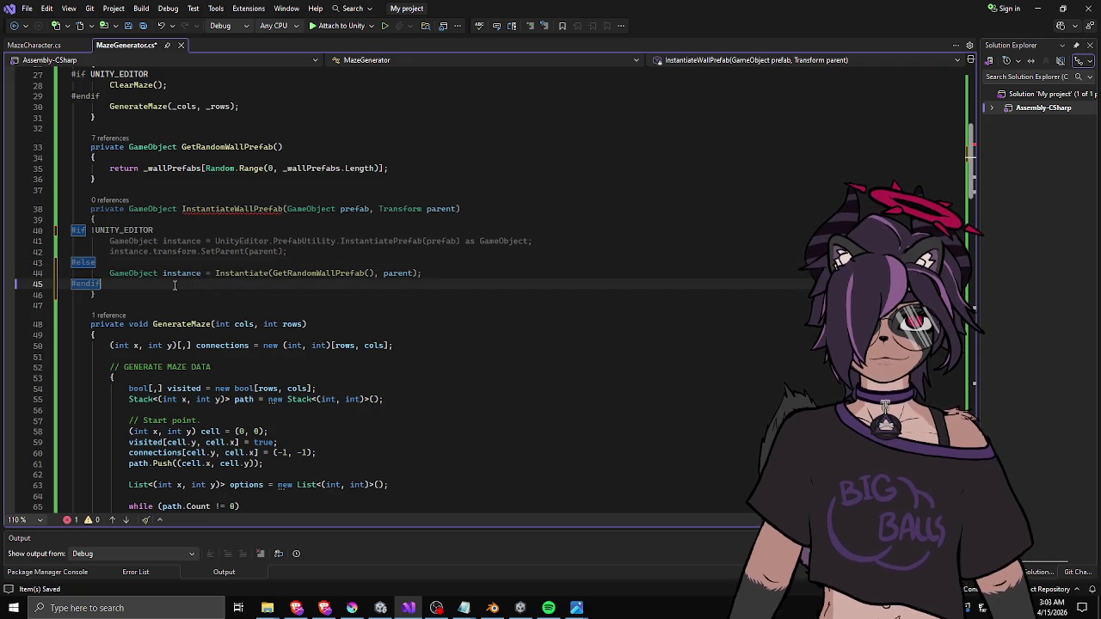
key("Return")
type("return instance;")
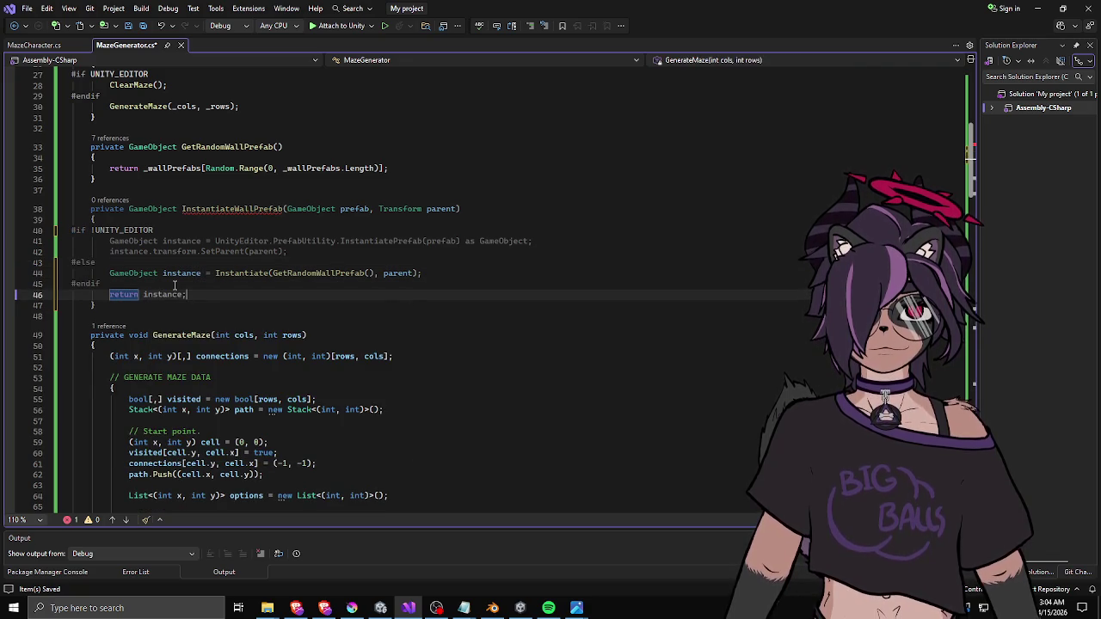
- Remove the ! so the check reads plain UNITY_EDITOR, and save the script
left_click(95, 229)
key("BackSpace")
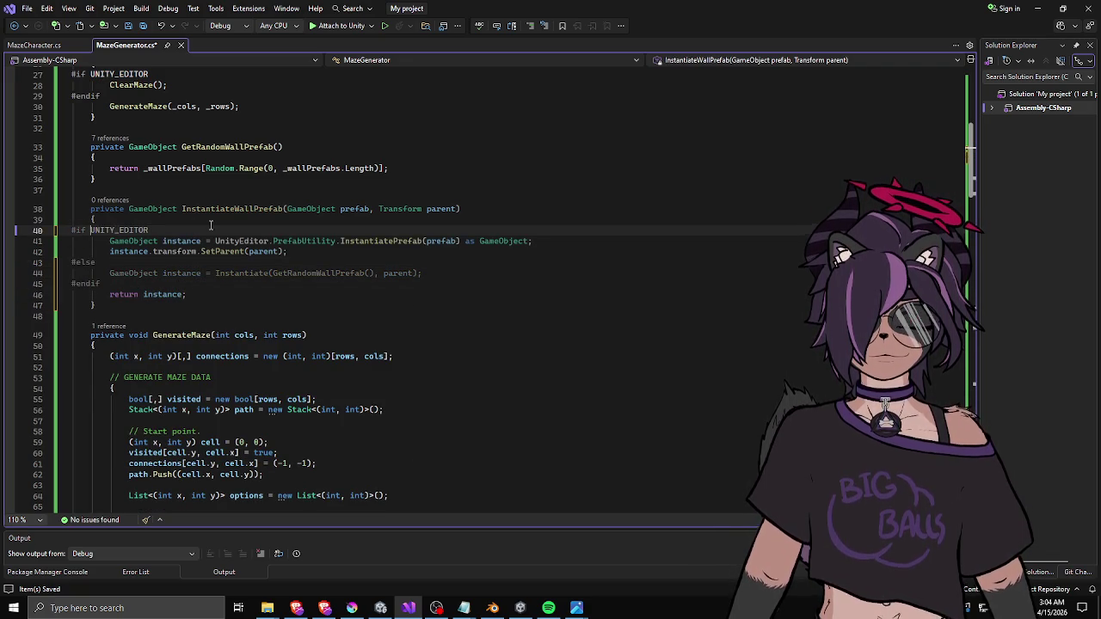
left_click(237, 294)
key("ctrl+s")
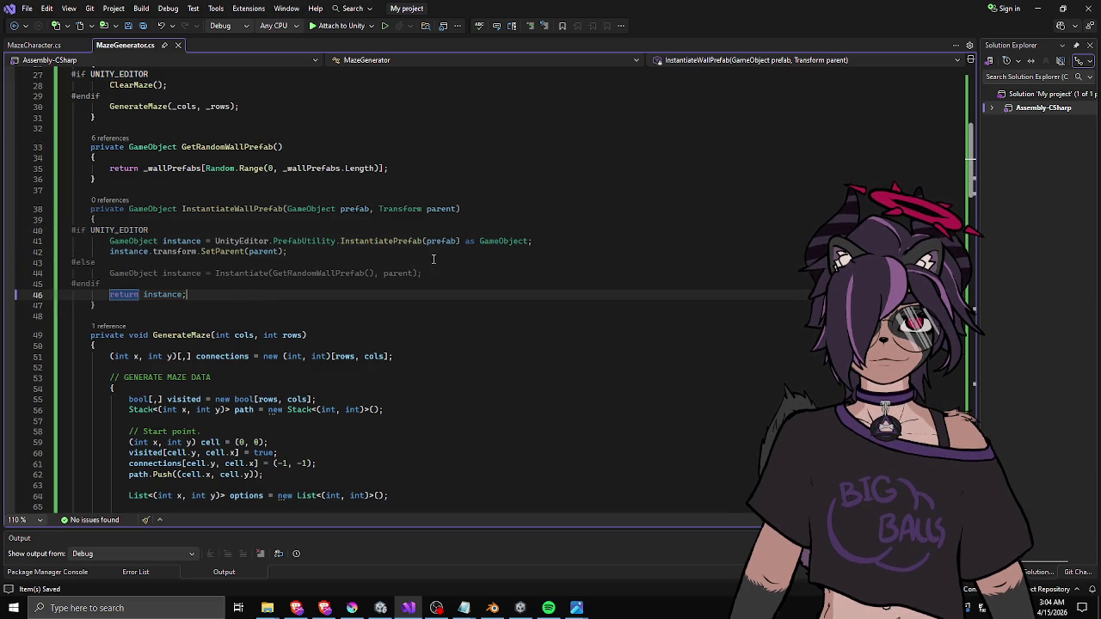
left_click(142, 241)
left_click(302, 242)
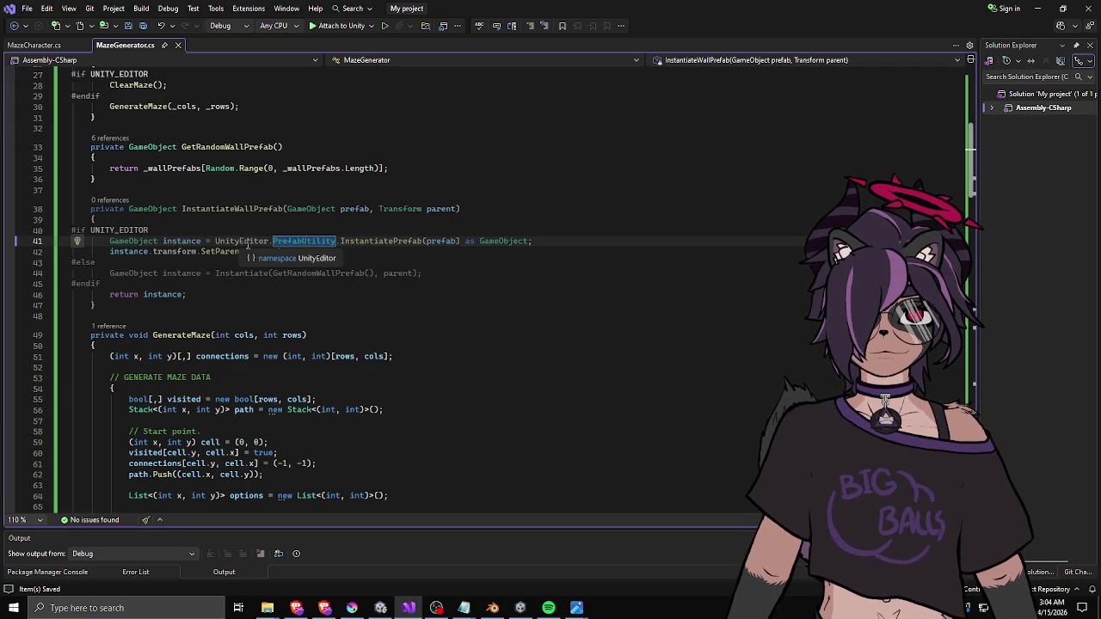
- Replace GetRandomWallPrefab() with prefab in the fallback Instantiate call on line 44
left_click(237, 273)
key("Up")
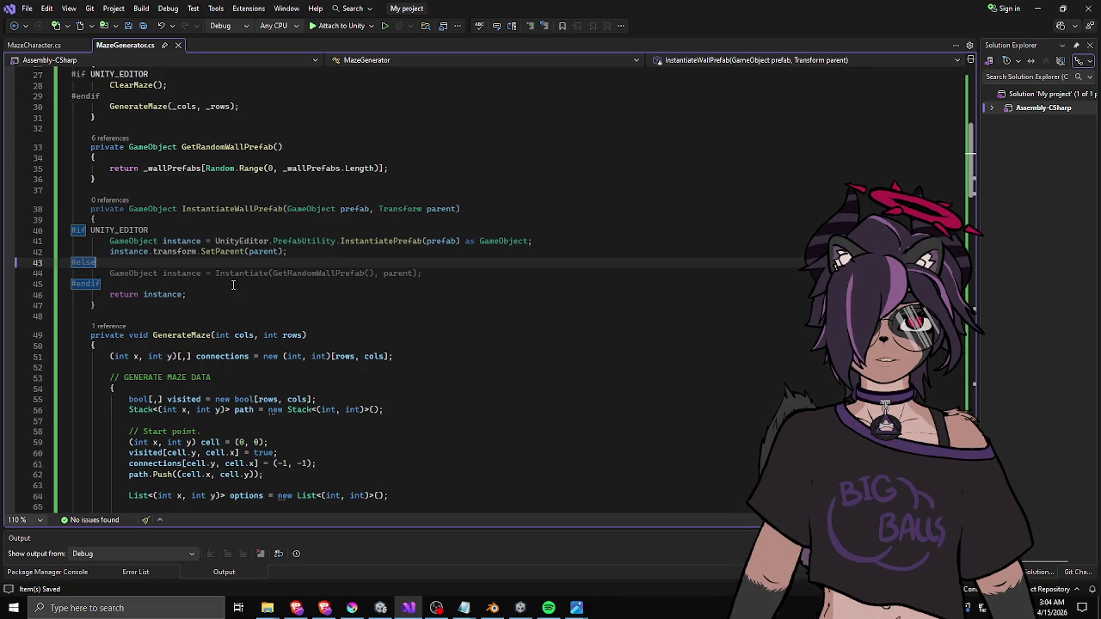
double_click(175, 273)
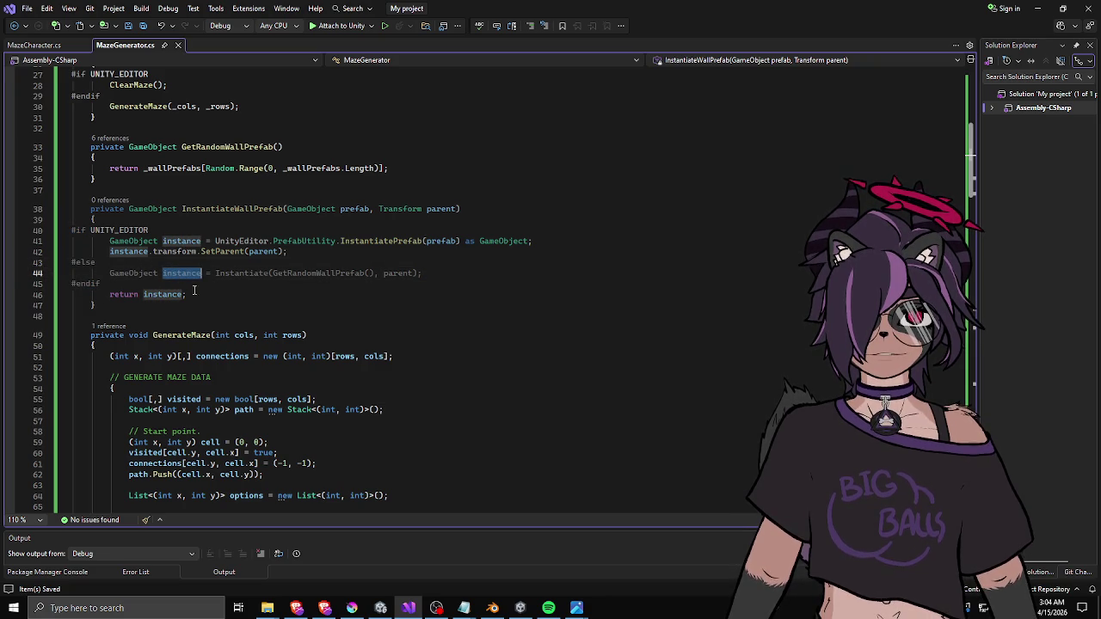
left_click(175, 272)
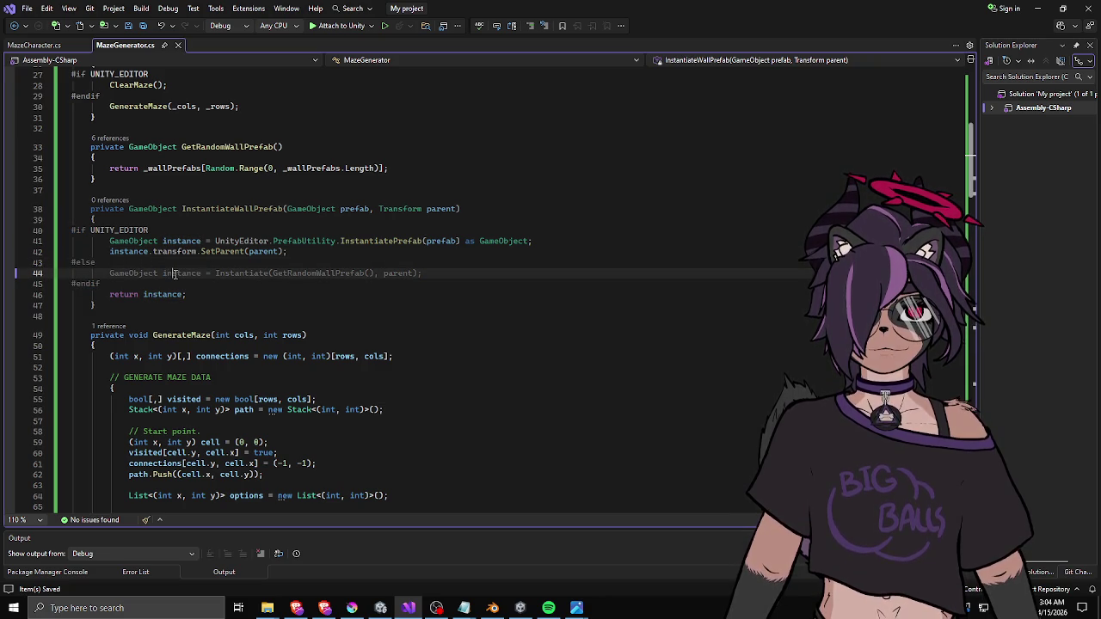
left_click(220, 291)
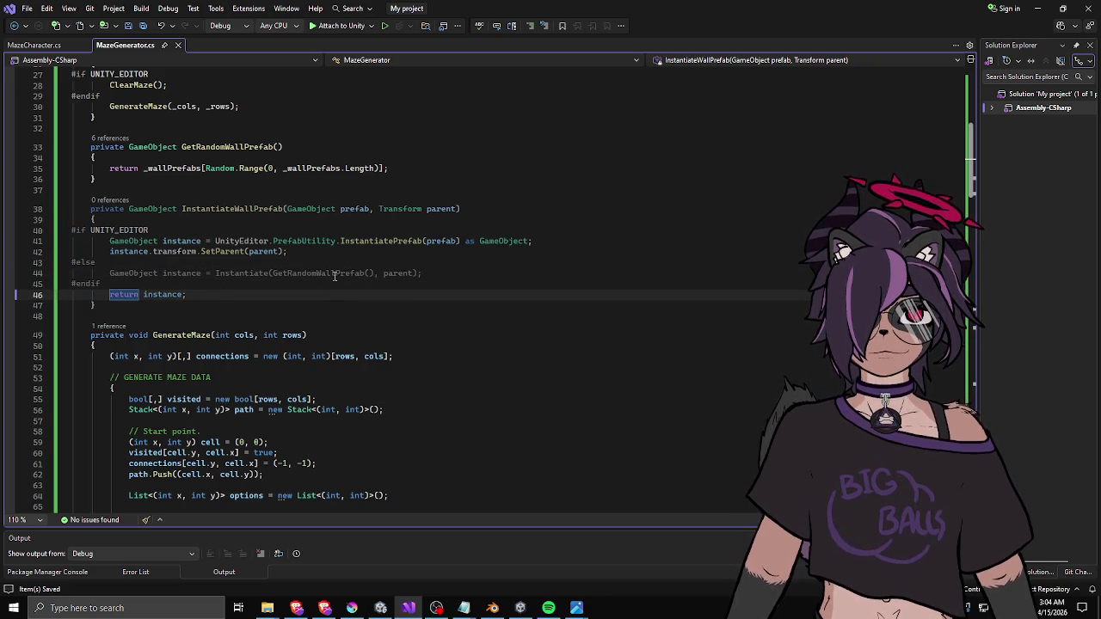
left_click_drag(376, 272, 273, 273)
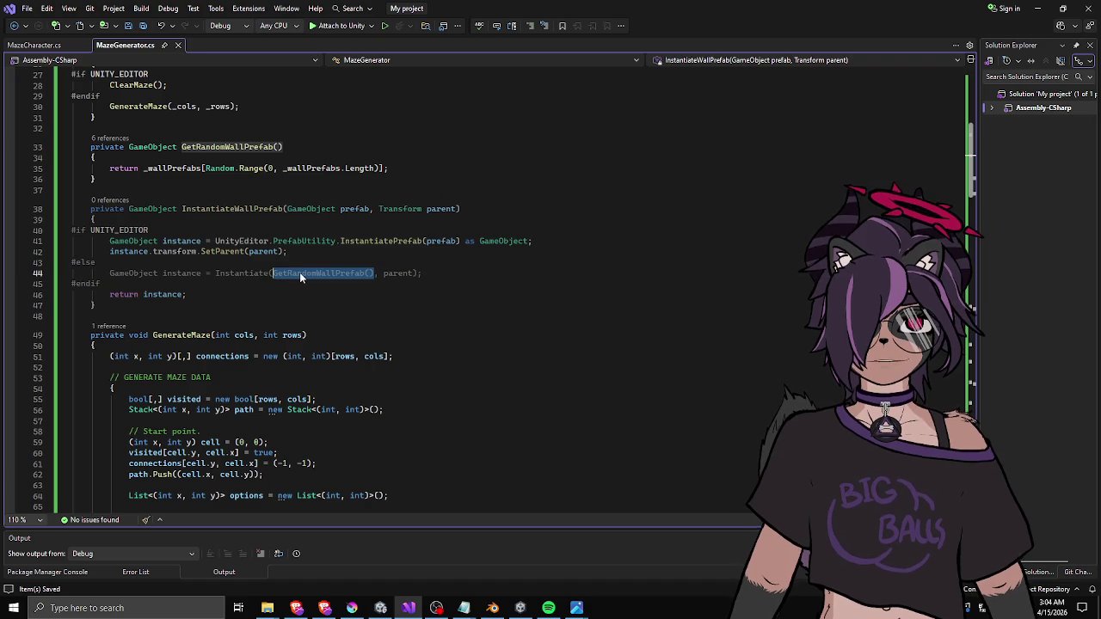
type("prefab")
left_click(301, 293)
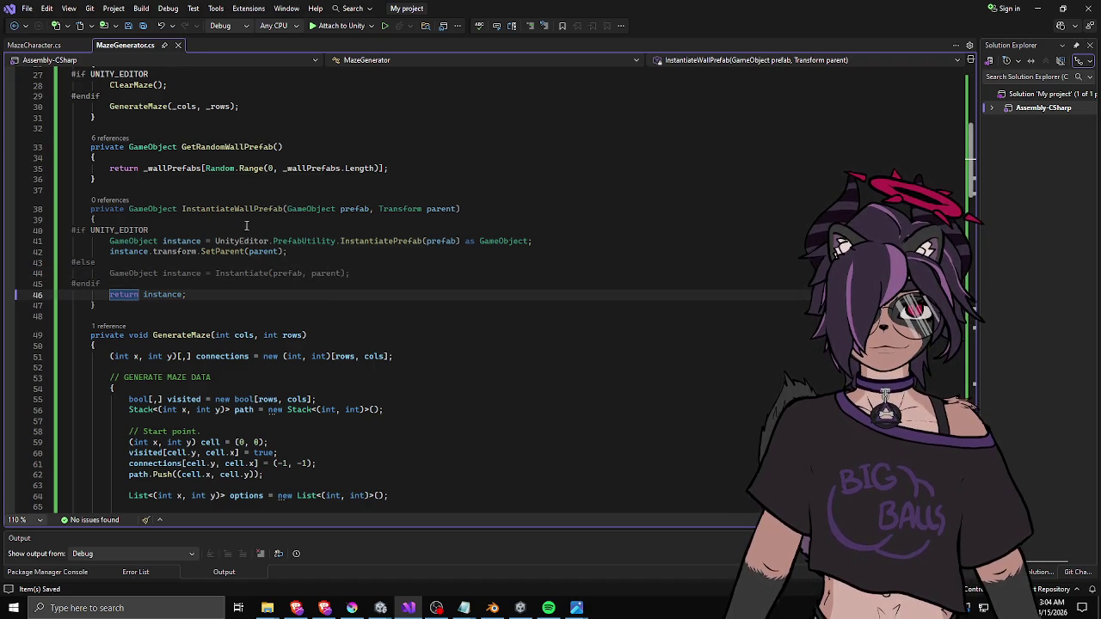
- Review the InstantiateWallPrefab method name and its GameObject prefab parameter list
double_click(241, 209)
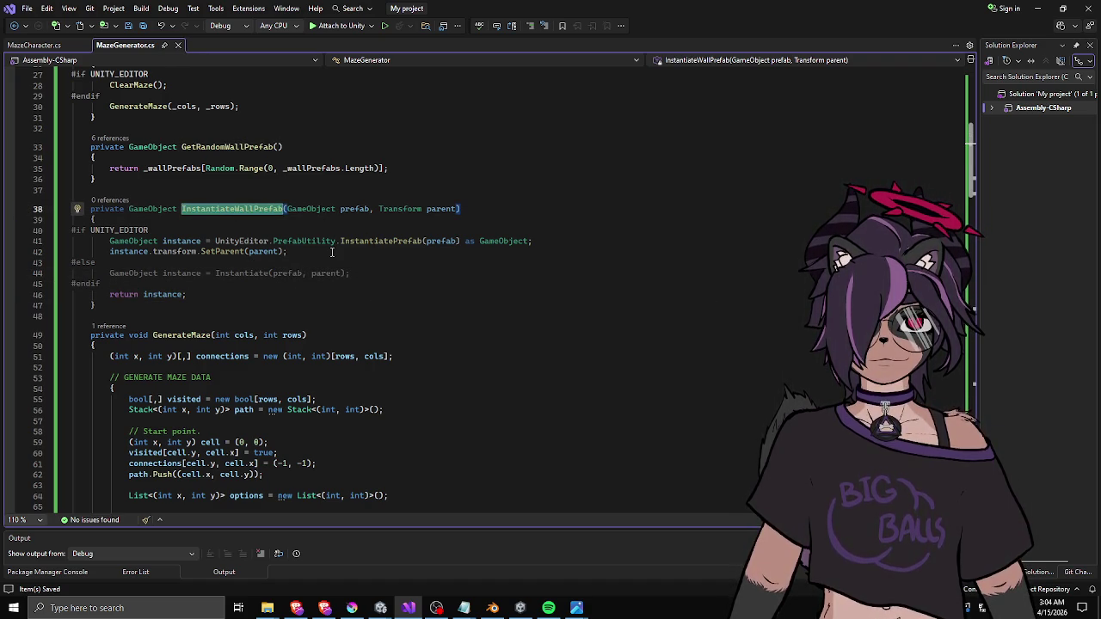
left_click_drag(456, 208, 287, 211)
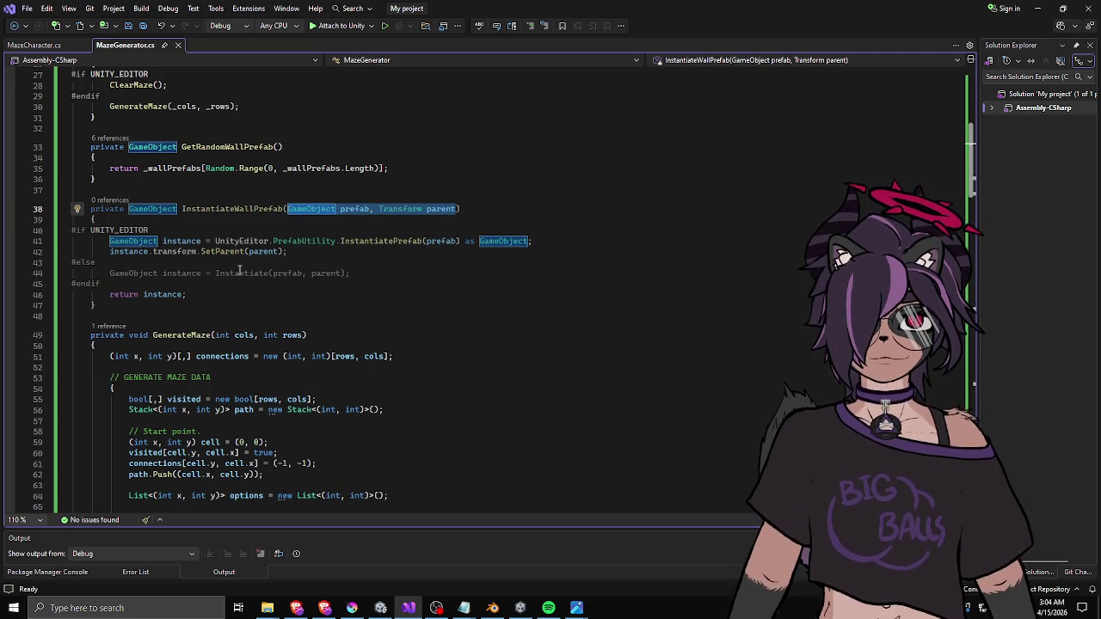
double_click(237, 208)
key("ctrl+c")
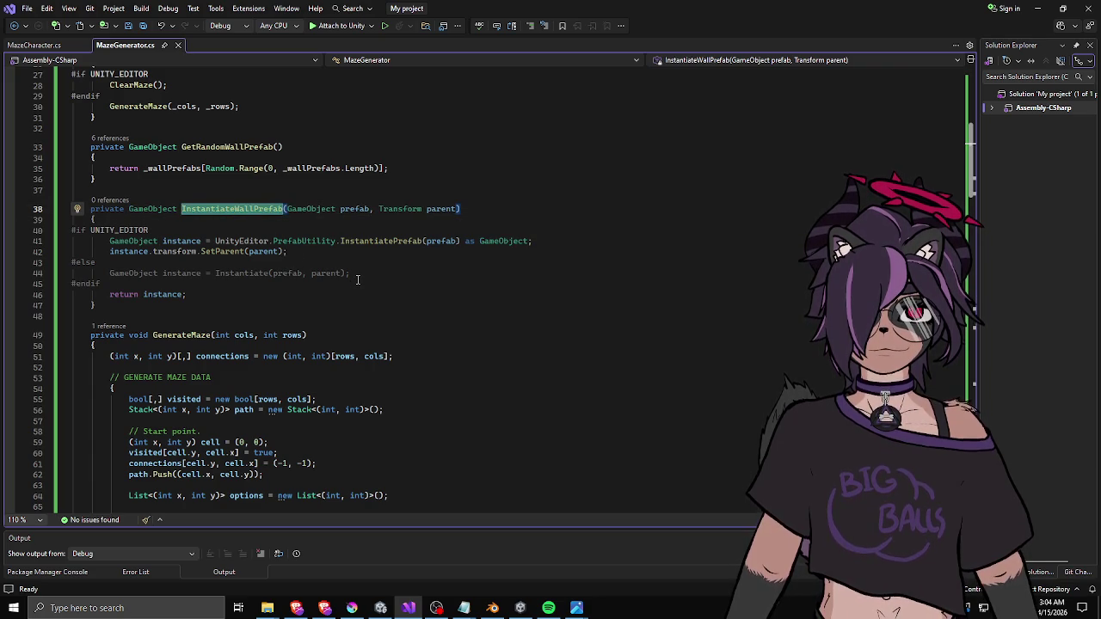
scroll(358, 277, "down", 20)
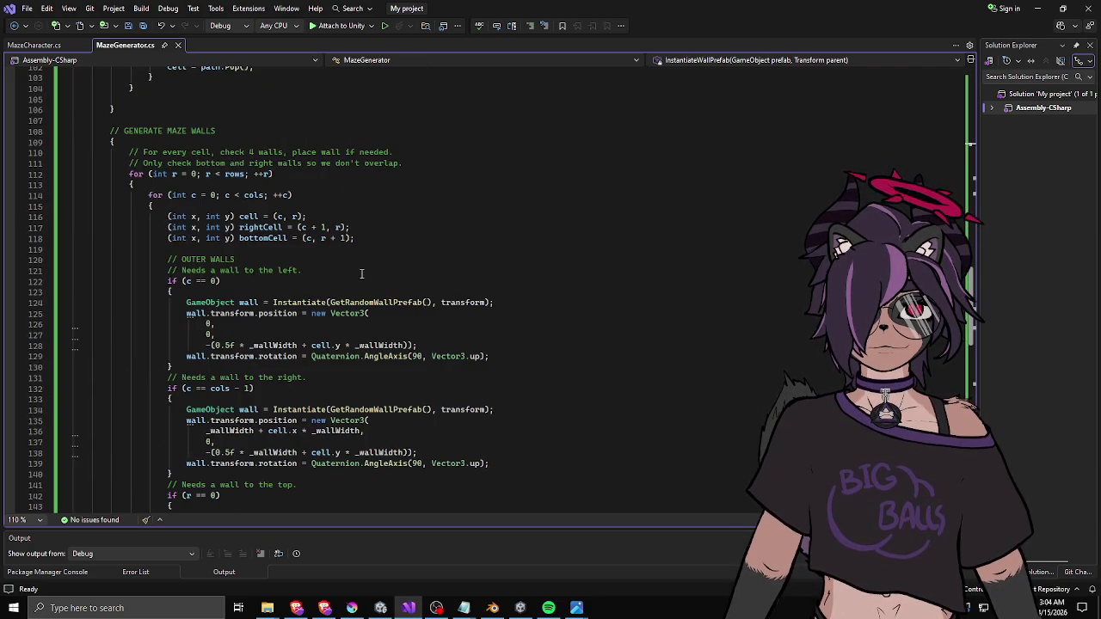
- Make line 124 call the helper, then rename InstantiateWallPrefab to InstantiatePrefab
double_click(303, 302)
key("ctrl+v")
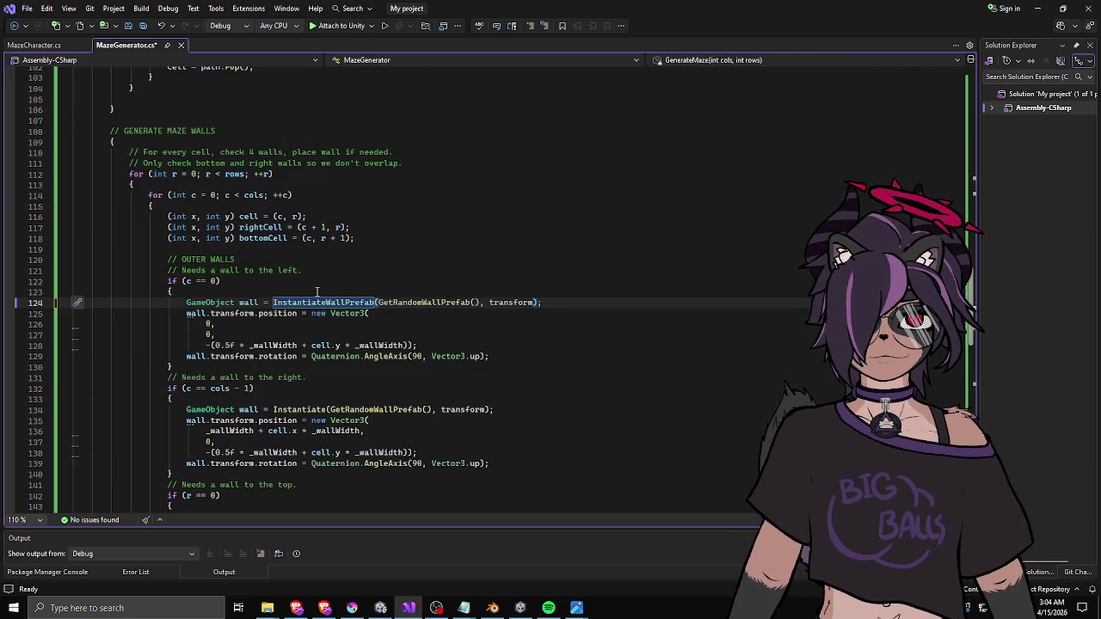
double_click(312, 301)
key("ctrl+r")
key("ctrl+r")
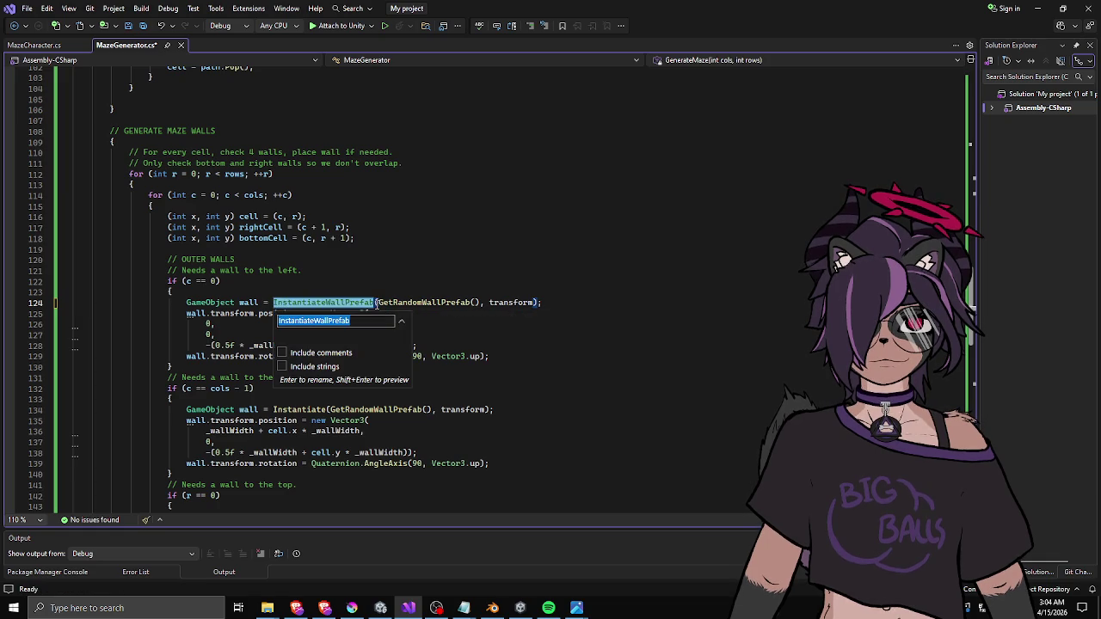
type("Instan")
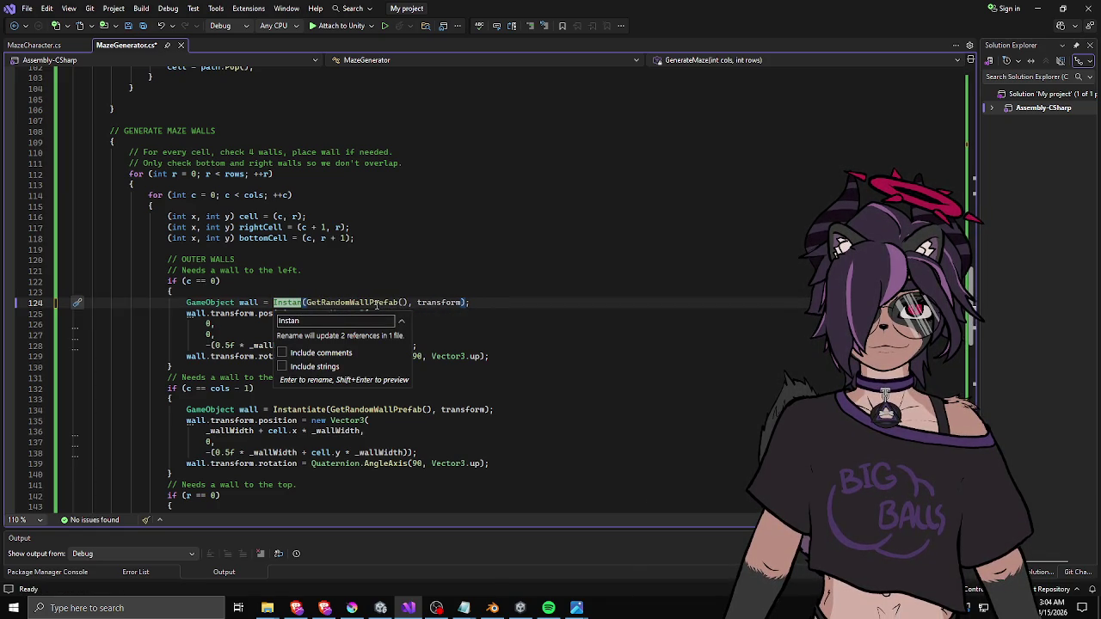
type("tiatePrefab")
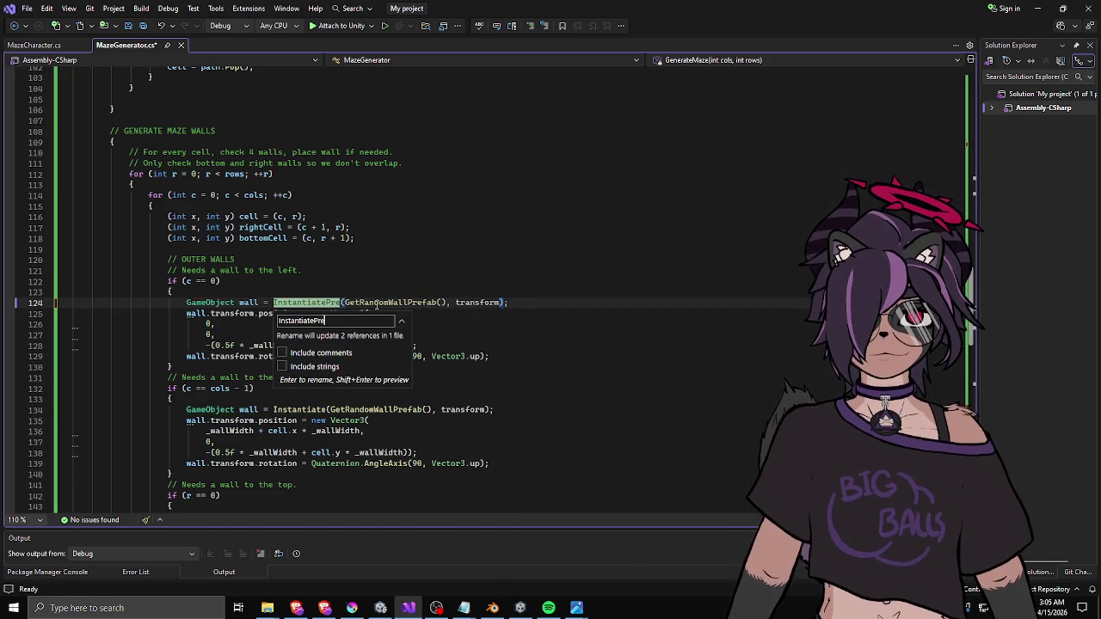
key("Return")
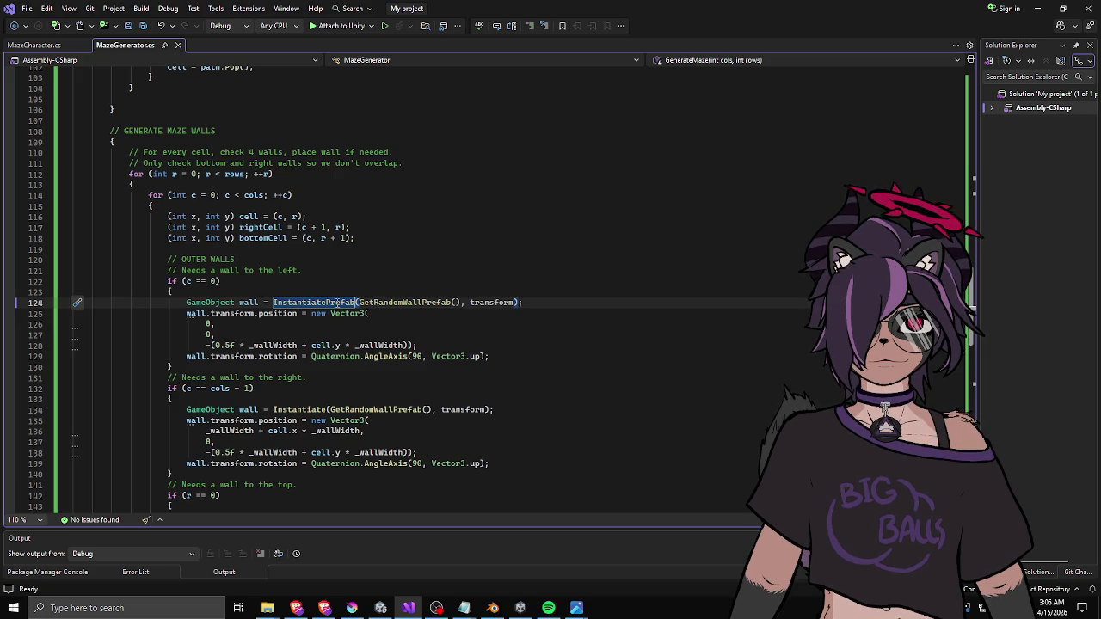
- Change the Instantiate calls on lines 134, 144 and 153 to InstantiatePrefab
left_click(327, 409)
type("Prefab")
scroll(303, 402, "down", 4)
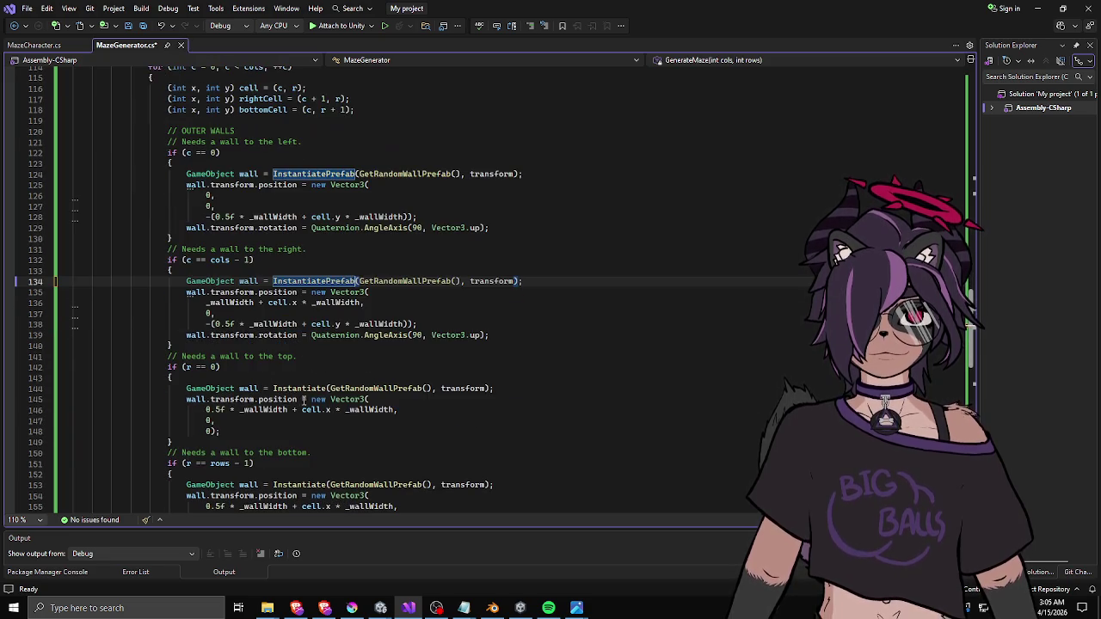
double_click(306, 388)
key("ctrl+v")
double_click(294, 485)
type("InstantiatePrefab")
- Change the Instantiate calls on lines 164 and 175 to InstantiatePrefab
scroll(308, 438, "down", 4)
double_click(305, 474)
type("InstantiatePrefab")
scroll(306, 464, "down", 5)
double_click(301, 432)
type("InstantiatePrefab")
scroll(332, 417, "down", 4)
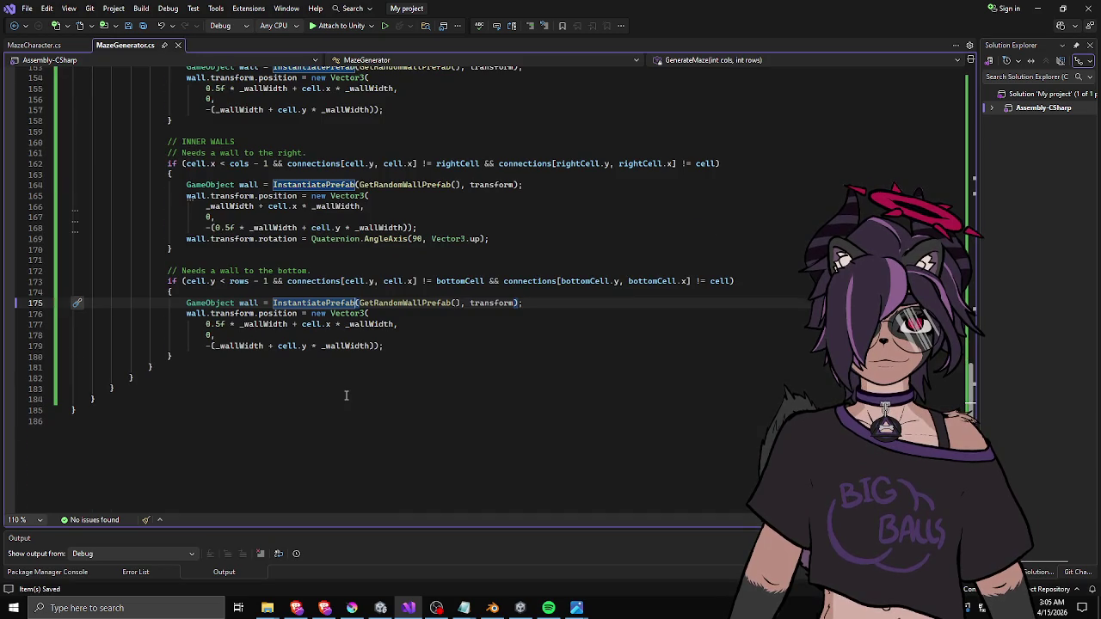
scroll(346, 395, "up", 20)
scroll(347, 395, "up", 20)
scroll(346, 397, "up", 5)
left_click(339, 322)
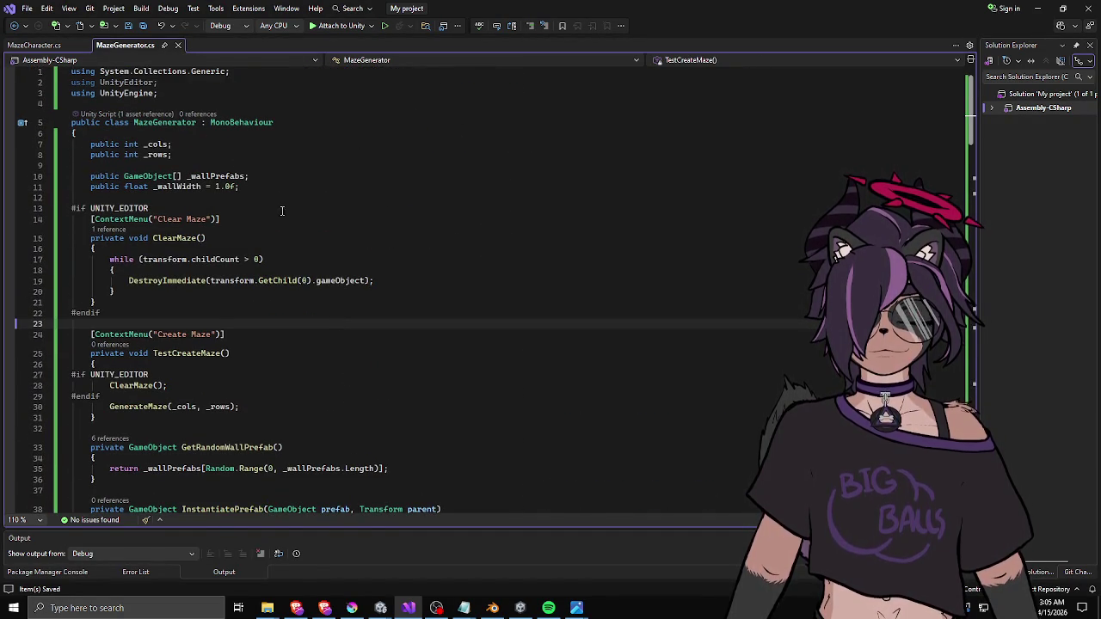
- Cut the 'using UnityEditor;' line from MazeGenerator.cs and return to Unity
left_click(181, 82)
key("ctrl+x")
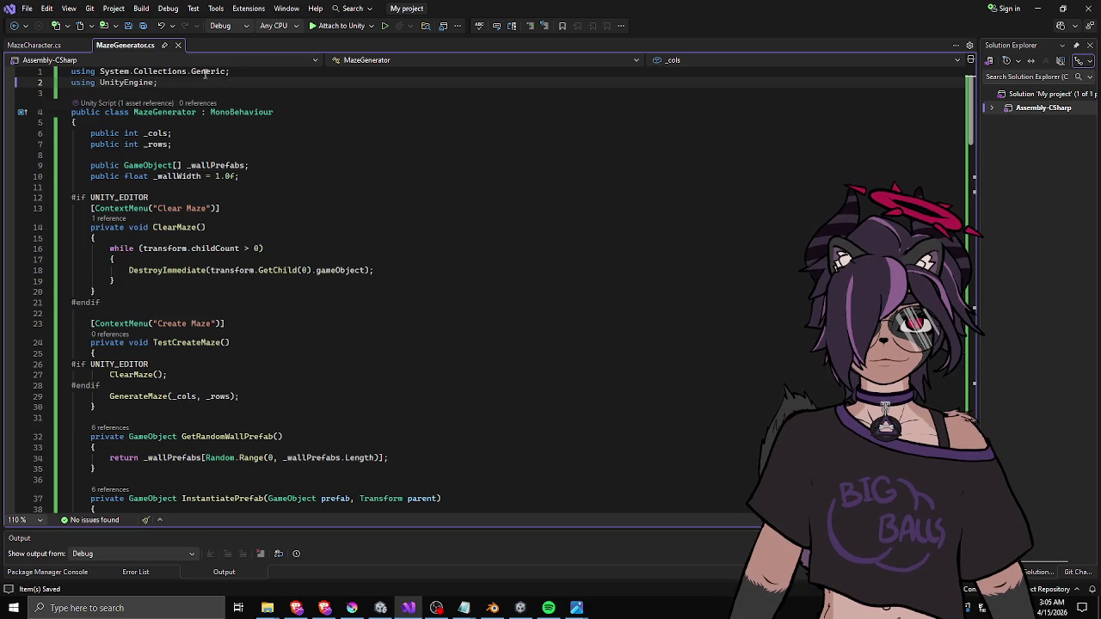
scroll(431, 344, "down", 4)
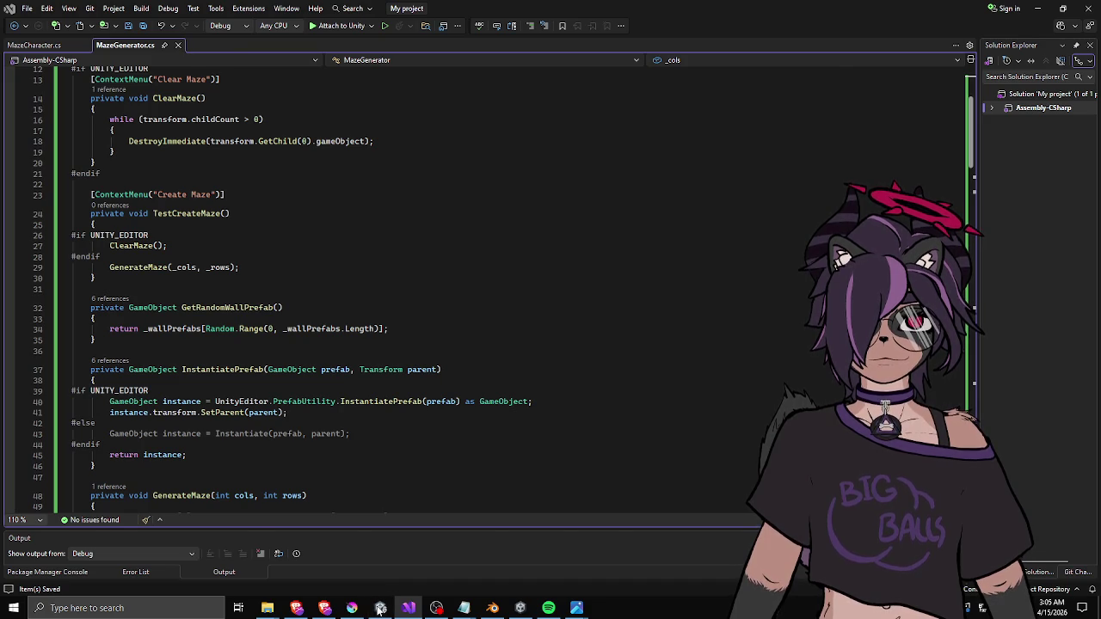
left_click(380, 608)
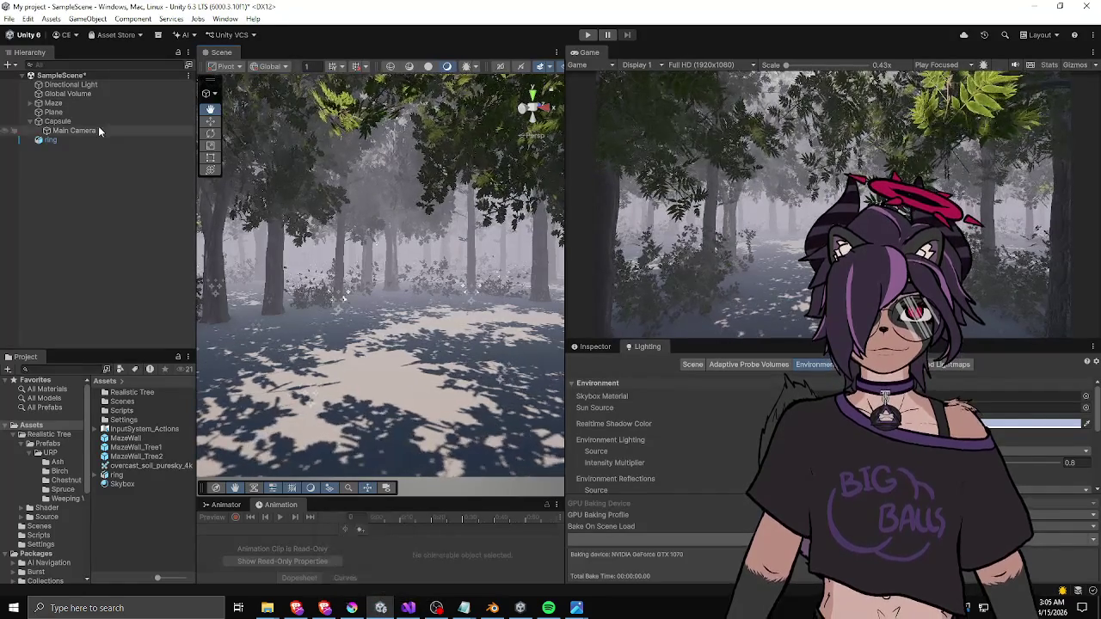
- Run Clear Maze, then Create Maze, from the Maze Generator component on Maze
left_click(50, 103)
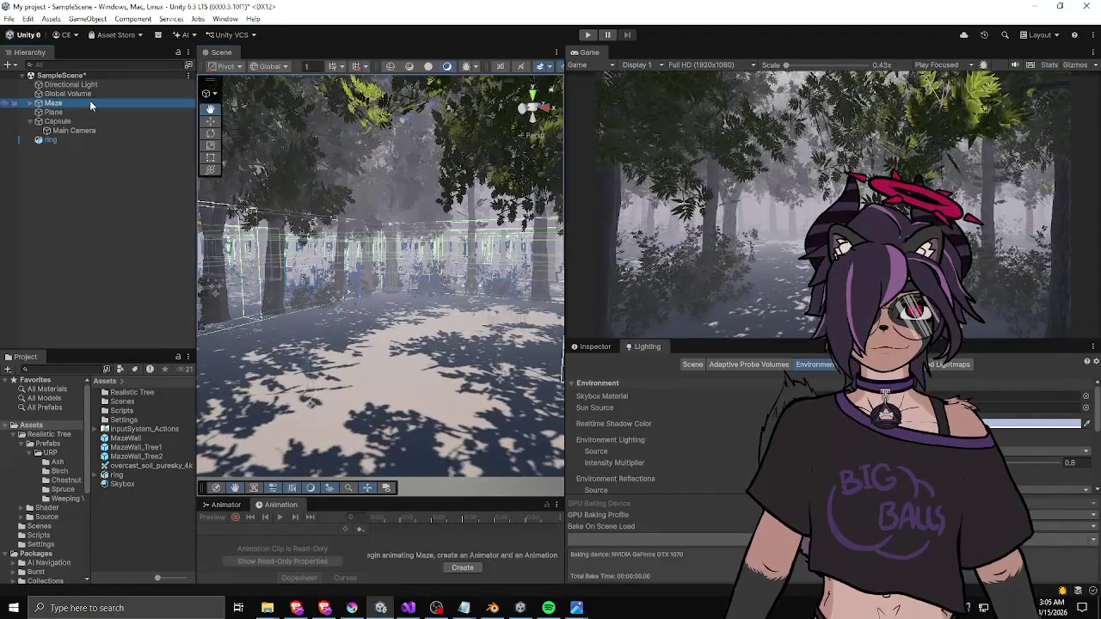
left_click(596, 347)
left_click_drag(709, 338, 696, 188)
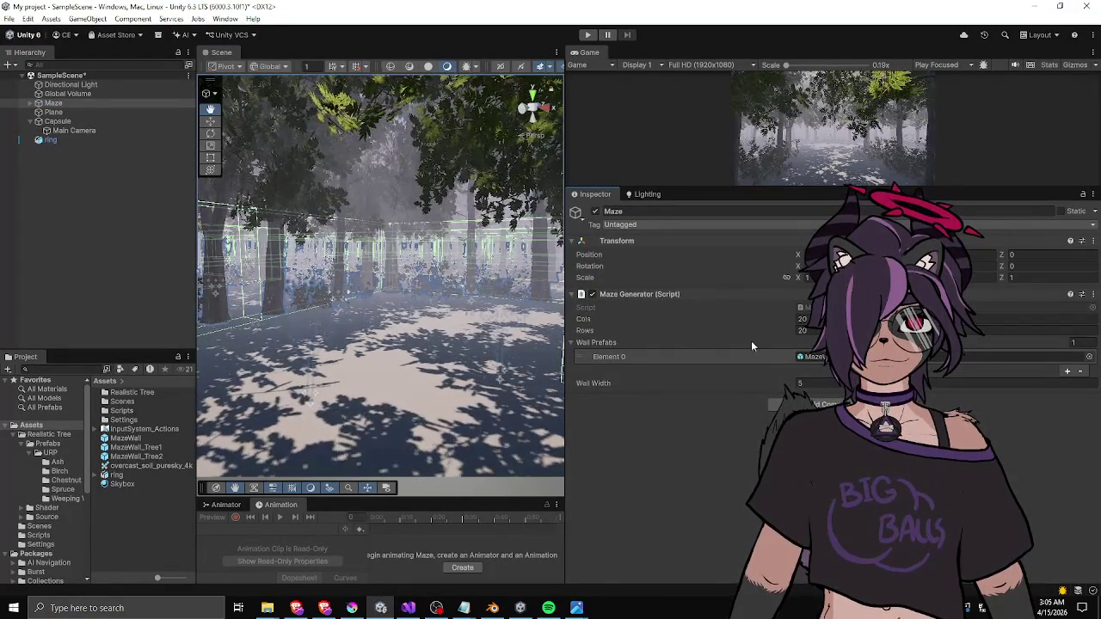
right_click(618, 295)
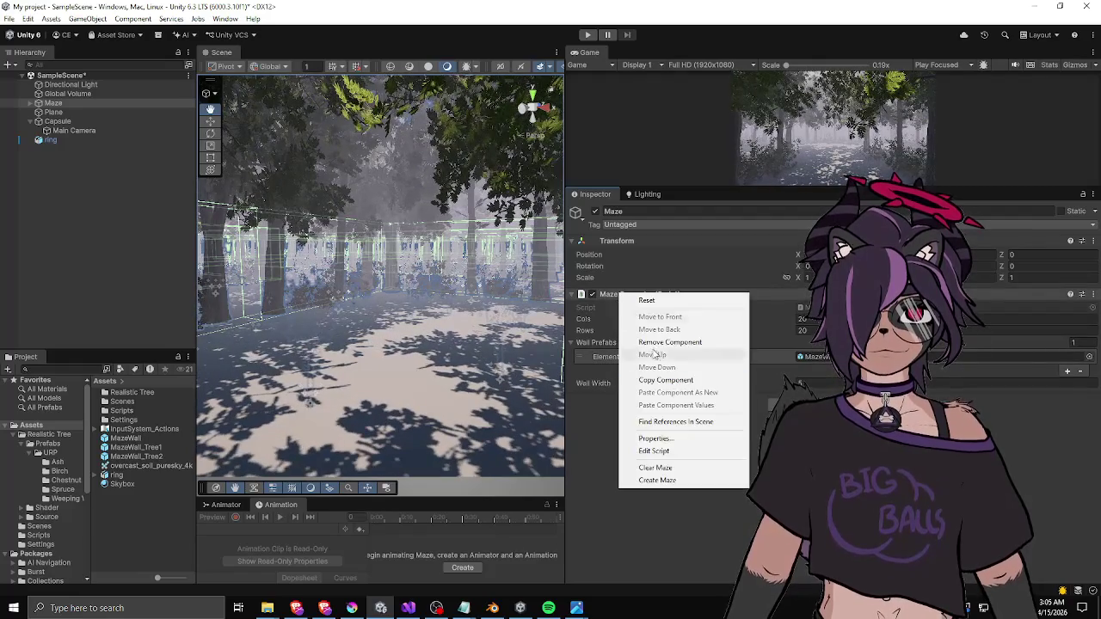
left_click(657, 469)
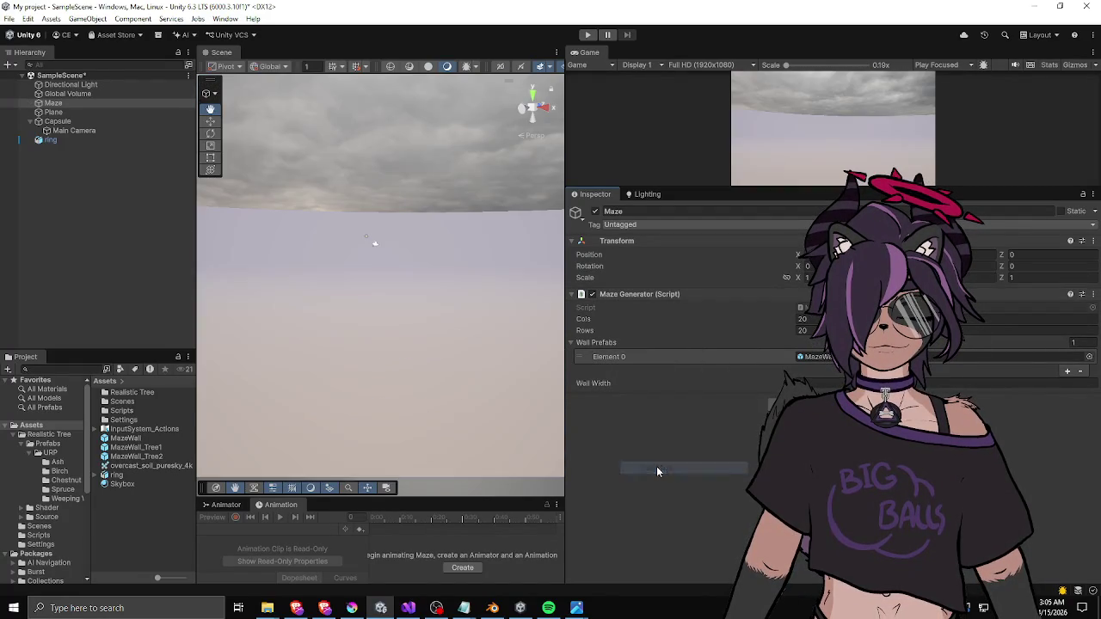
right_click(659, 294)
left_click(701, 481)
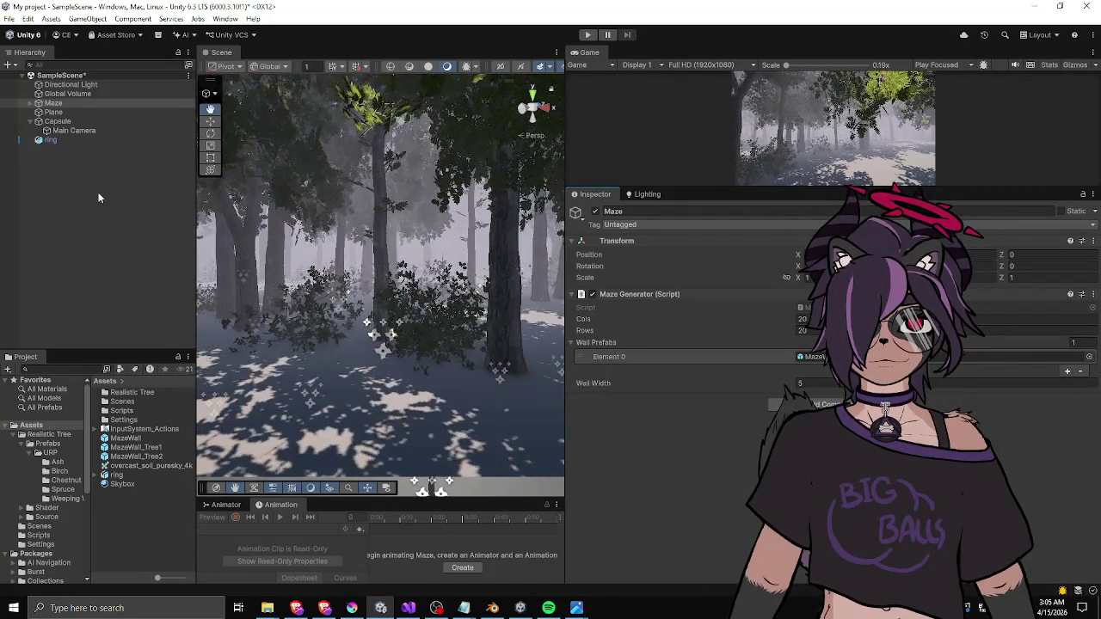
- Inspect the generated MazeWall_Tree1 wall instances under Maze and open the MazeWall_Tree1 prefab
left_click(34, 104)
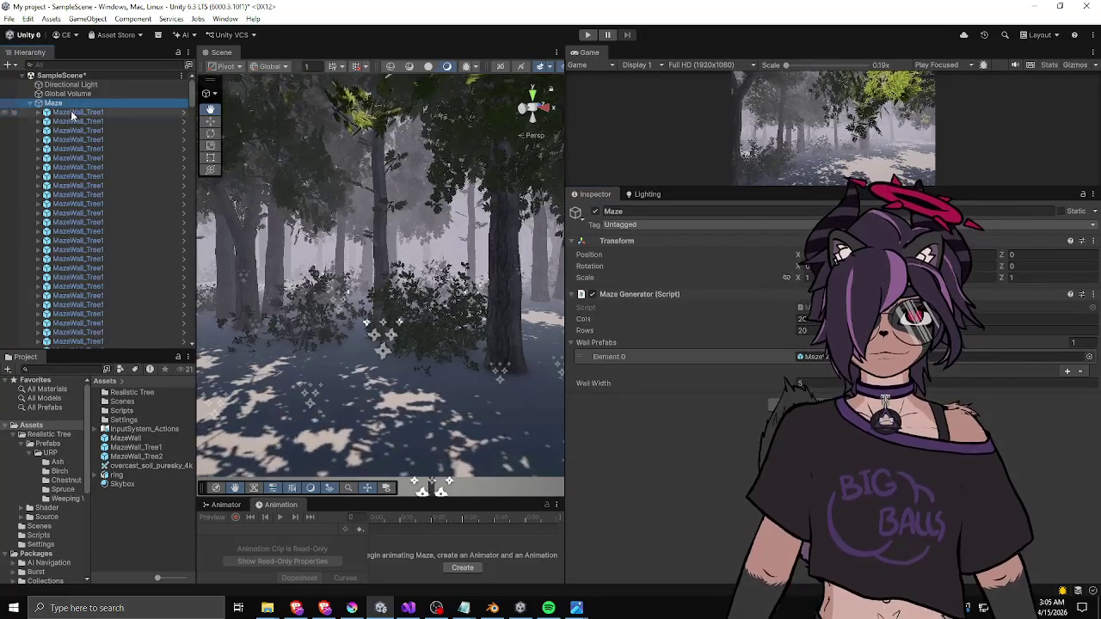
left_click(107, 175)
scroll(101, 176, "down", 5)
scroll(99, 179, "down", 3)
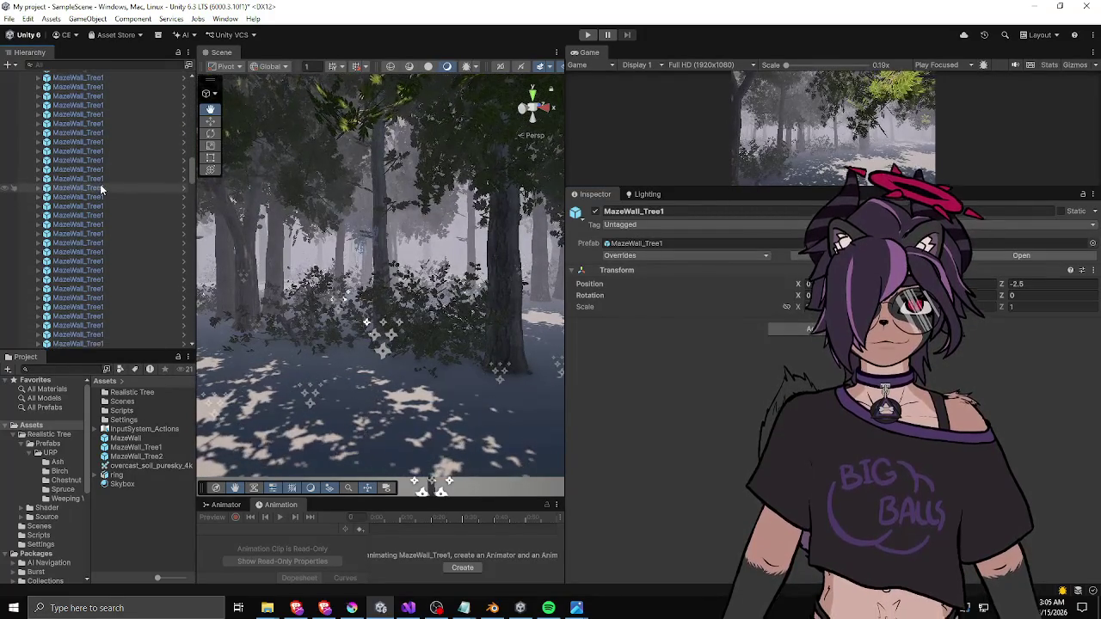
left_click(103, 205)
scroll(103, 204, "down", 5)
left_click_drag(478, 284, 485, 280)
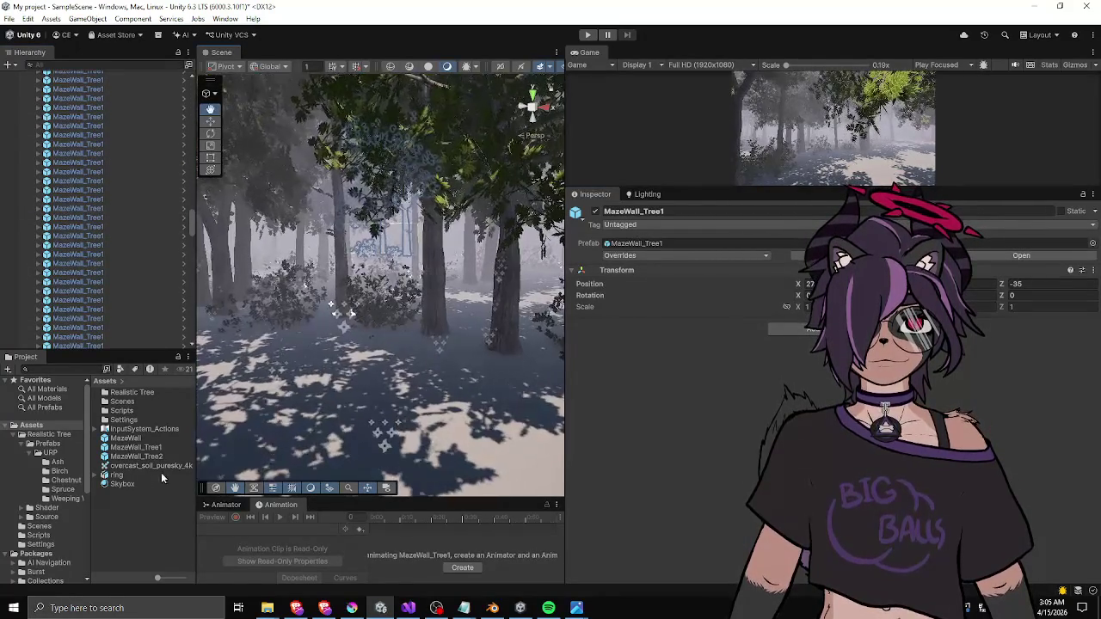
double_click(136, 448)
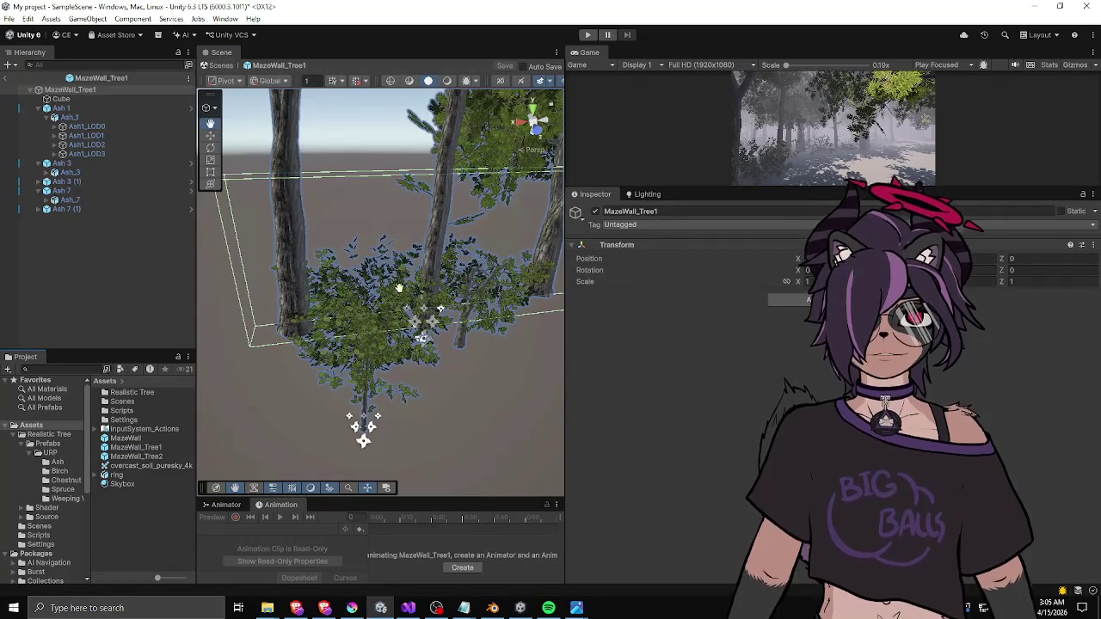
- Deactivate the two Ash 7 trees, undo it, and collapse the Ash tree entries
left_click(67, 190)
left_click(70, 209, "ctrl")
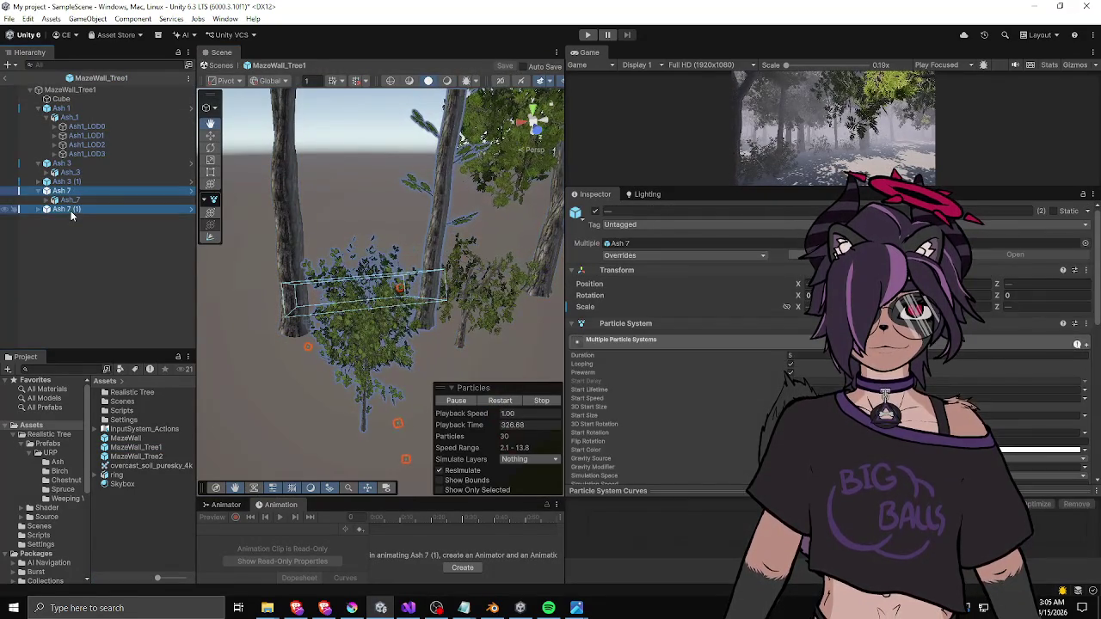
left_click(594, 211)
key("ctrl+z")
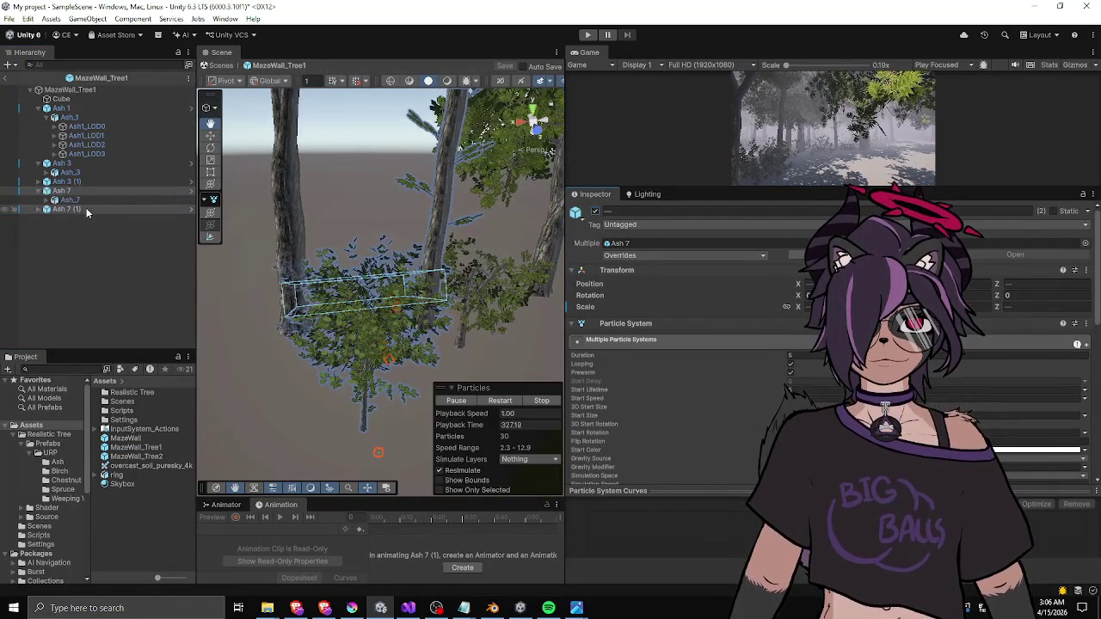
left_click(47, 117)
left_click(39, 108)
left_click(38, 117)
left_click(39, 135)
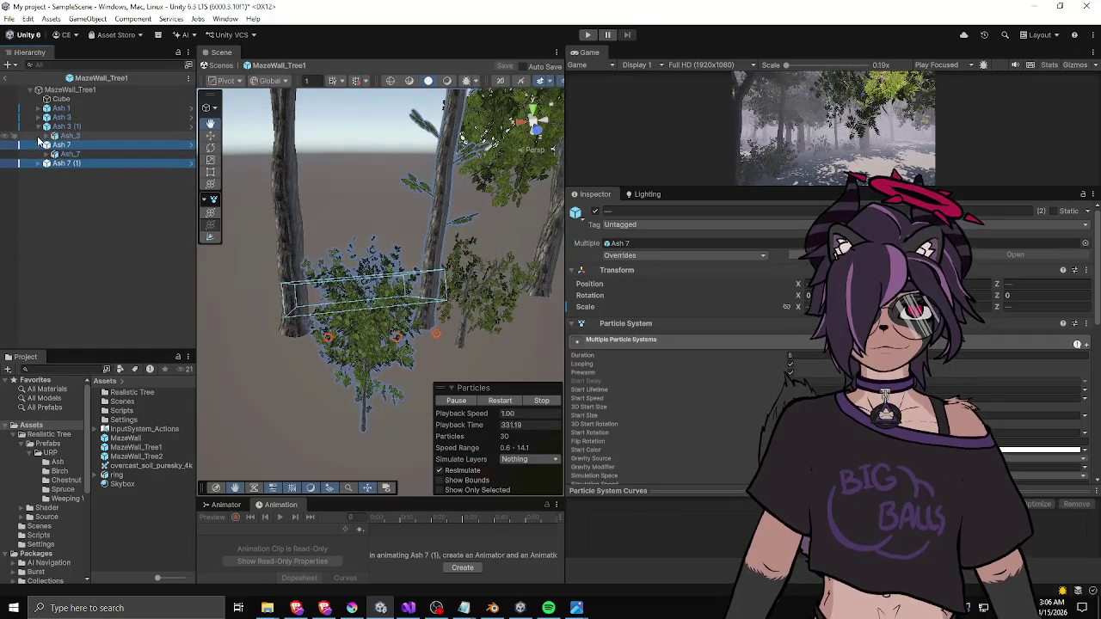
- Deactivate Ash 3 (1) and Ash 7 (1) in the prefab, then return to SampleScene
left_click(62, 117)
left_click(68, 127)
left_click(68, 144, "shift")
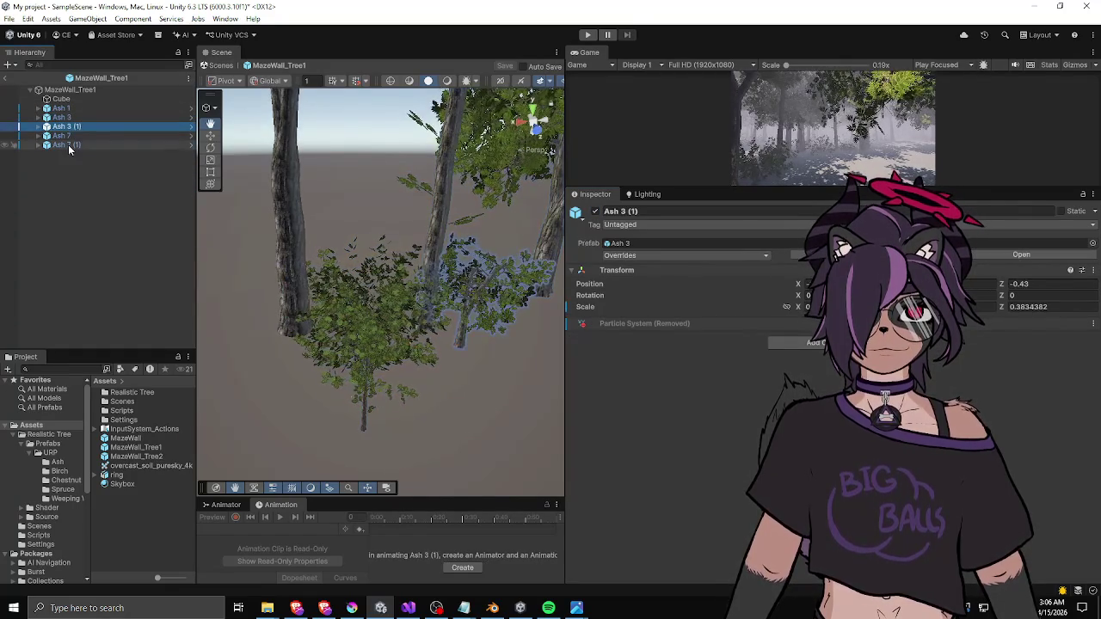
left_click(595, 211)
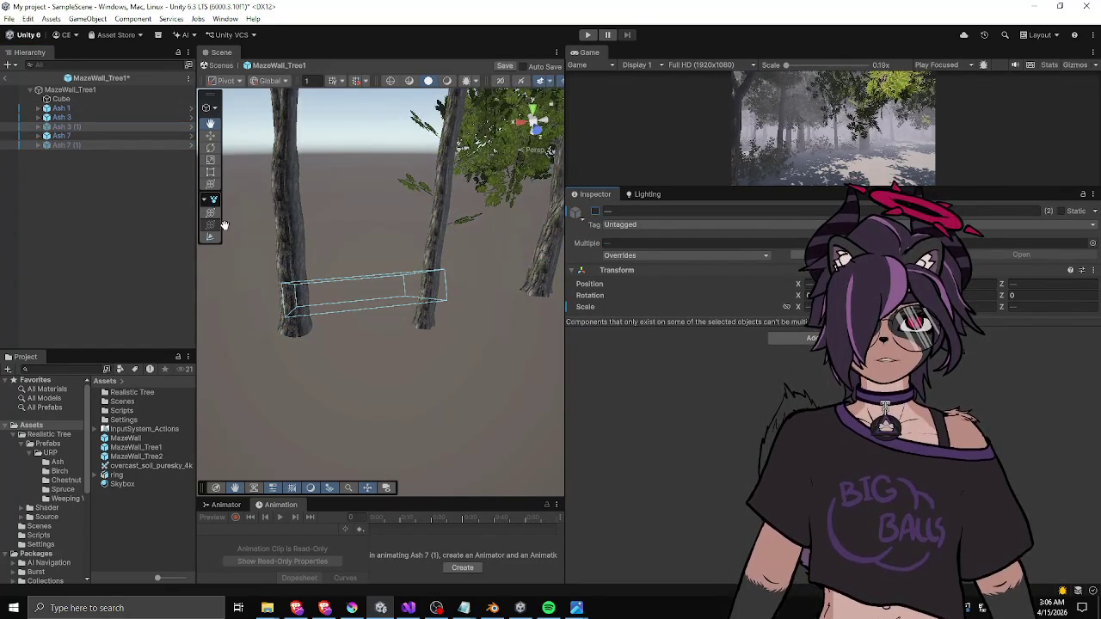
left_click(7, 77)
mouse_move(517, 242)
left_mouse_down()
mouse_move(499, 237)
mouse_move(516, 214)
mouse_move(292, 246)
mouse_move(361, 233)
mouse_move(387, 241)
left_mouse_up()
left_click_drag(196, 191, 200, 84)
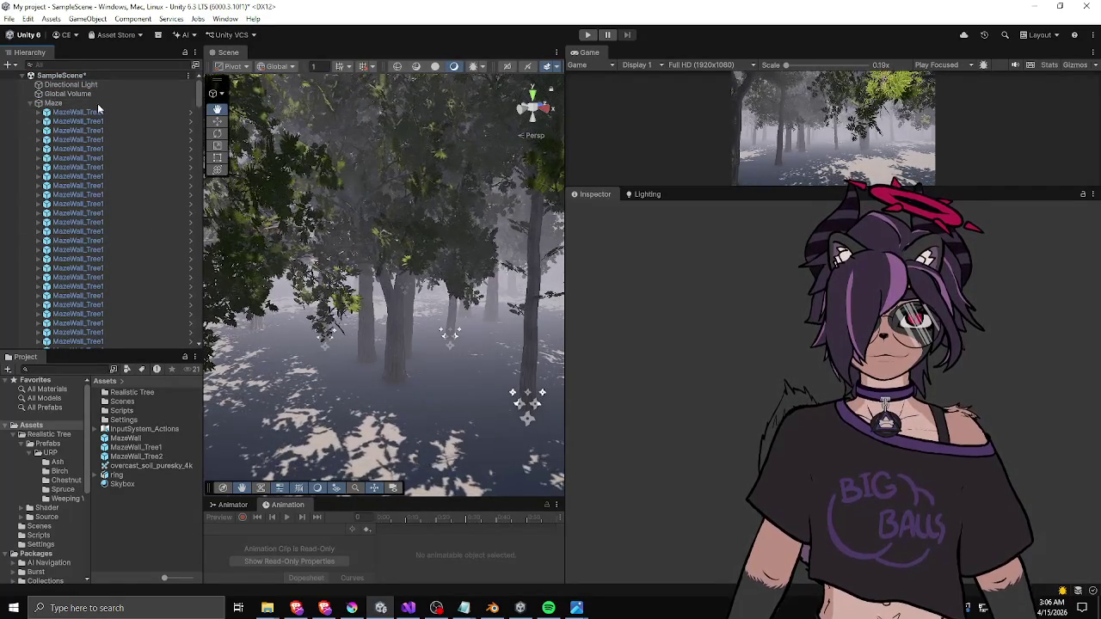
left_click(31, 104)
left_click(54, 104)
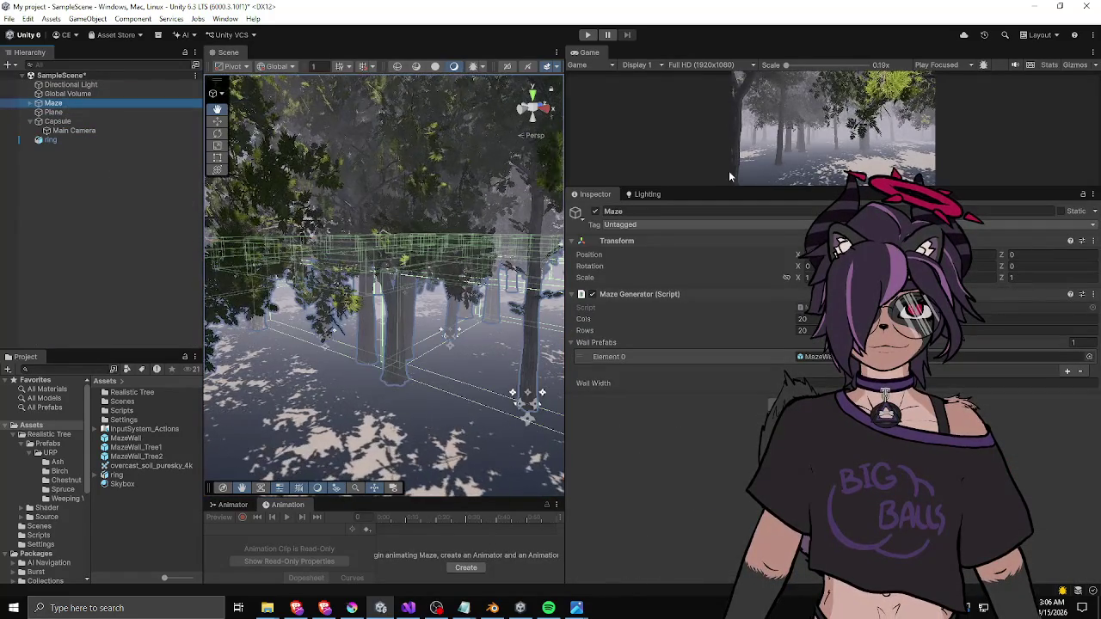
mouse_move(361, 292)
left_mouse_down()
mouse_move(396, 311)
mouse_move(393, 323)
left_mouse_up()
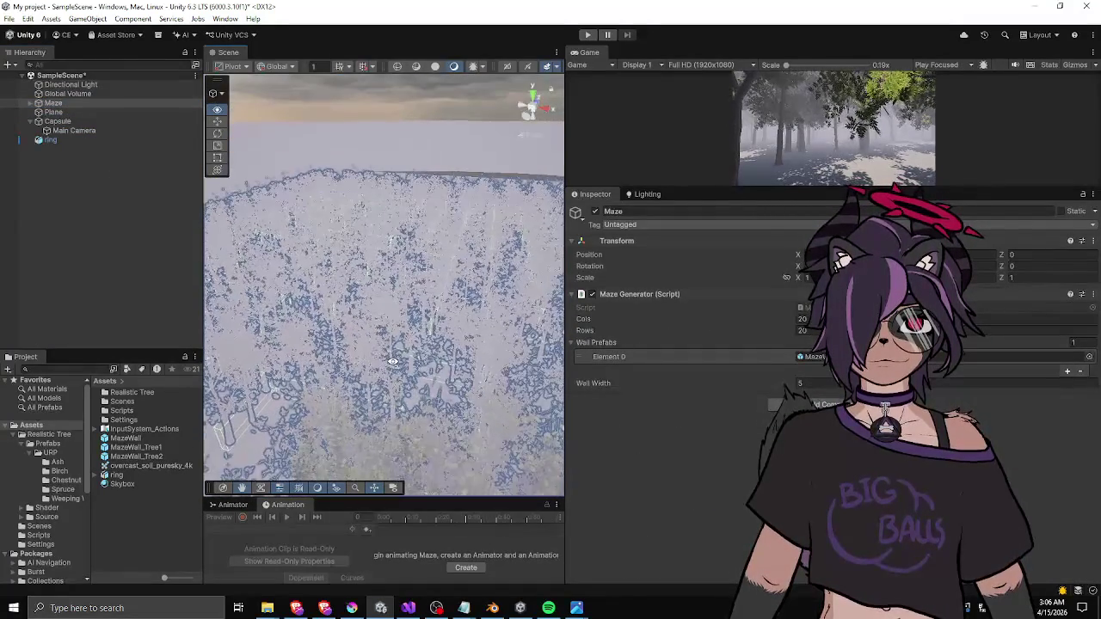
left_click_drag(411, 307, 434, 113)
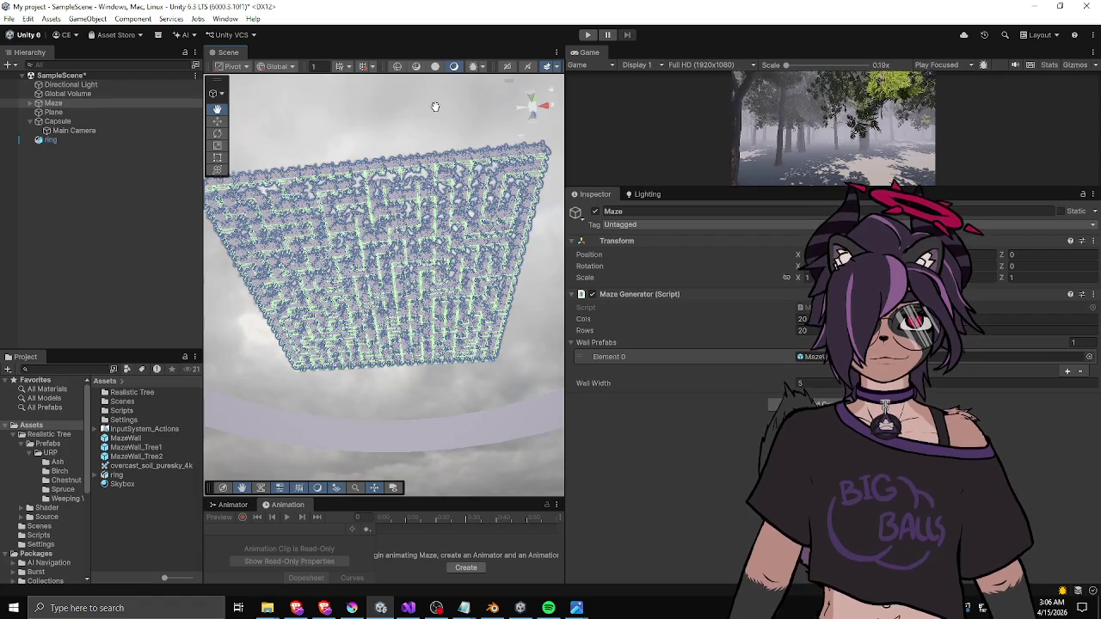
mouse_move(443, 160)
left_mouse_down()
mouse_move(415, 245)
mouse_move(423, 381)
mouse_move(410, 347)
mouse_move(397, 362)
left_mouse_up()
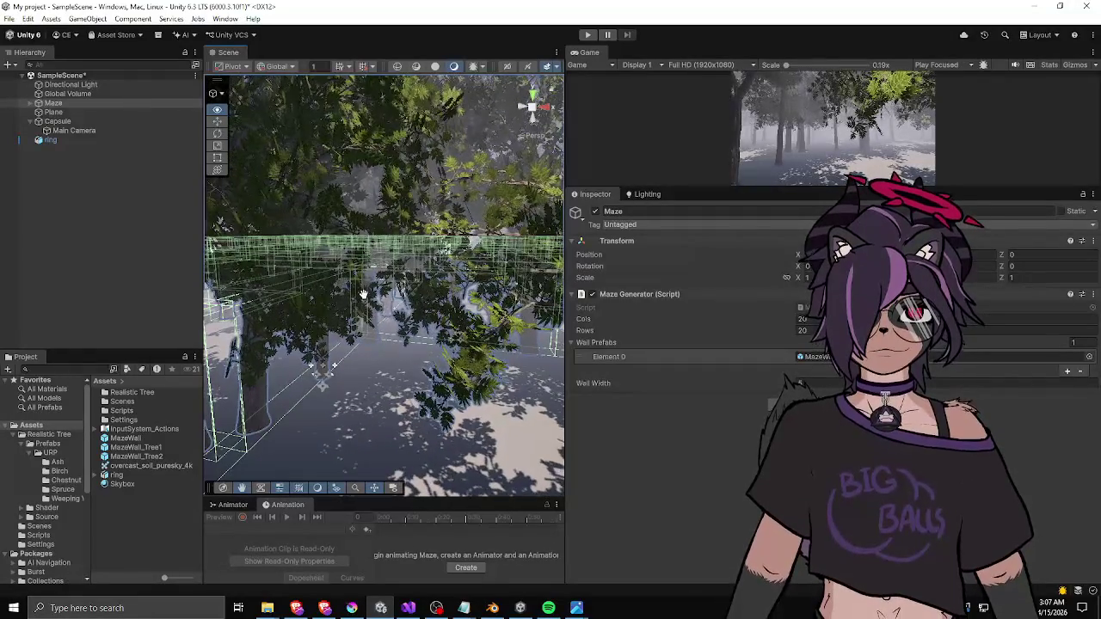
left_click(30, 103)
- Reactivate Ash 3 (1) and Ash 7 (1) in the MazeWall_Tree1 prefab and exit Prefab Mode
left_click(30, 103)
double_click(136, 448)
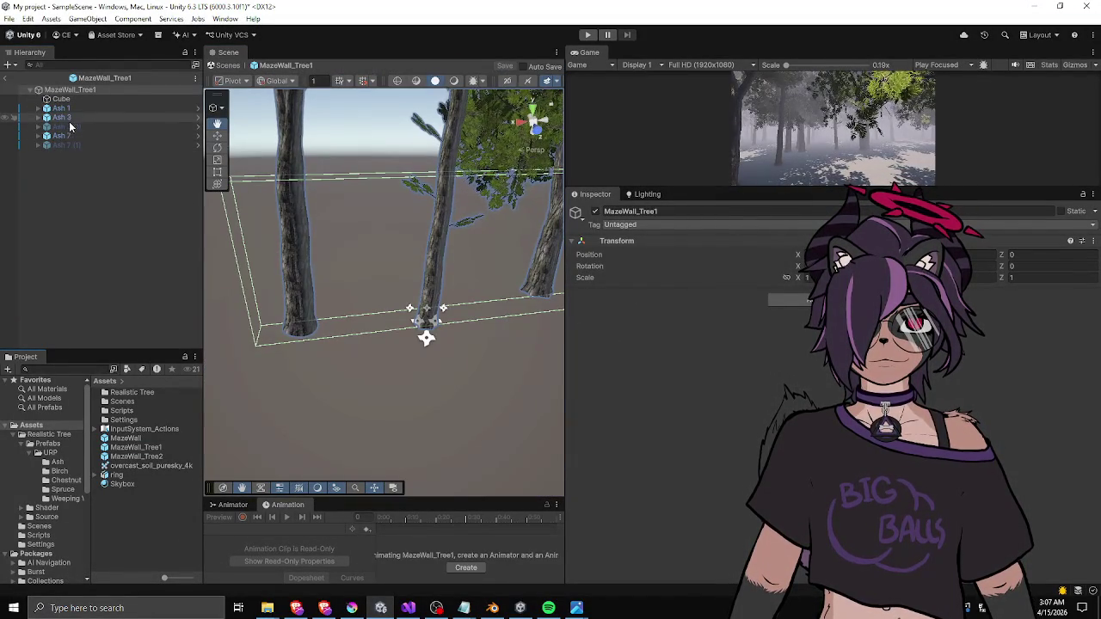
left_click(70, 127)
left_click(69, 144, "ctrl")
left_click(594, 211)
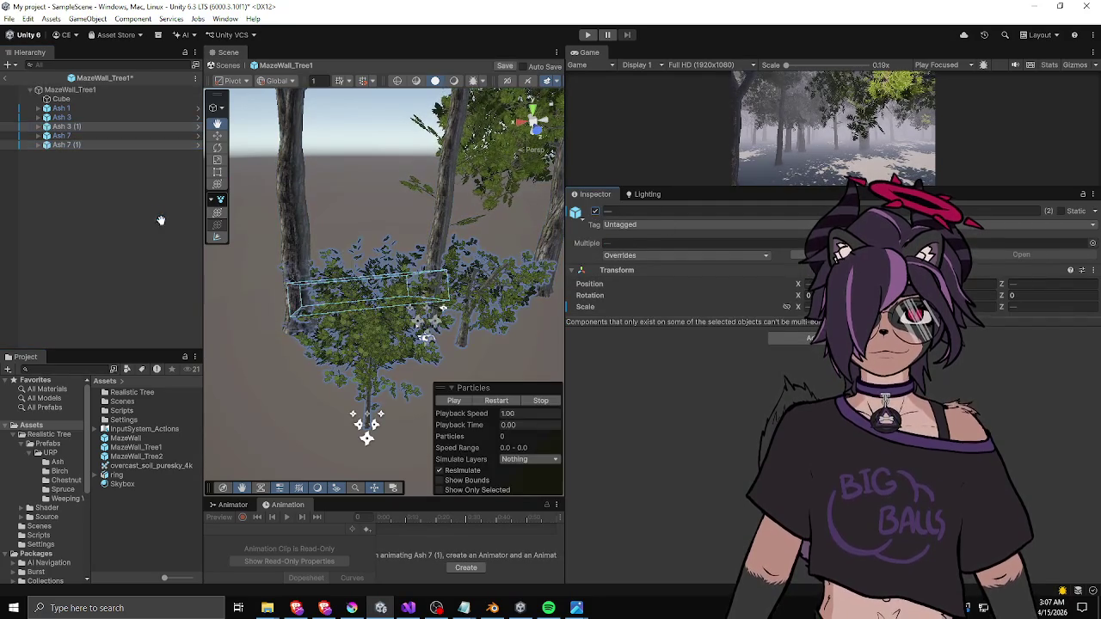
left_click(72, 230)
left_click(8, 78)
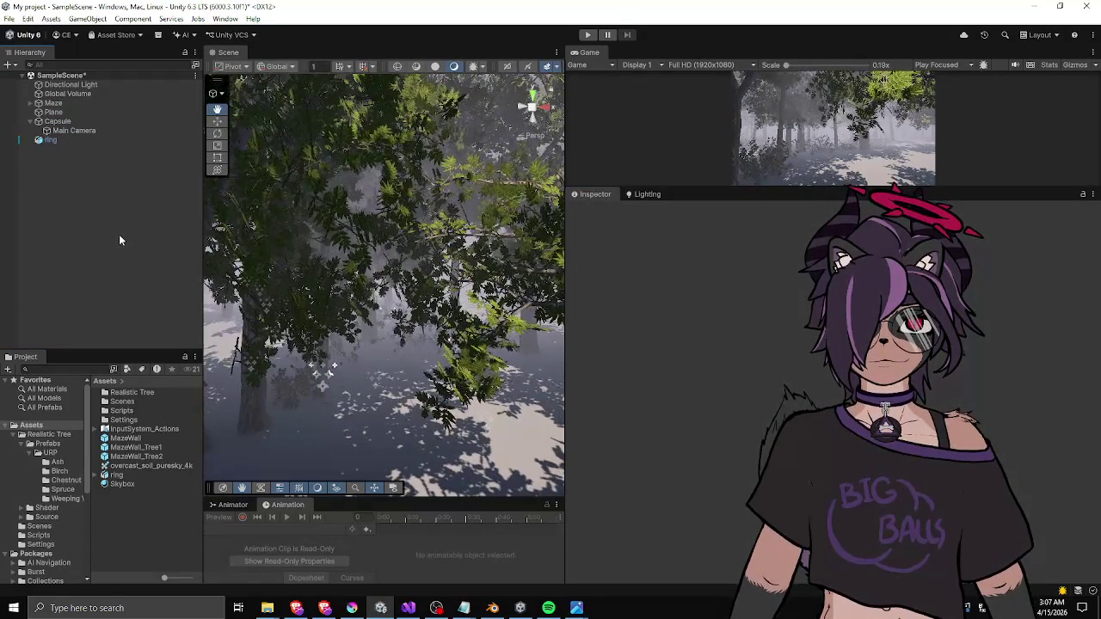
- Widen the Scene view with the panel splitters and look around the forest maze
left_click_drag(203, 391, 255, 392)
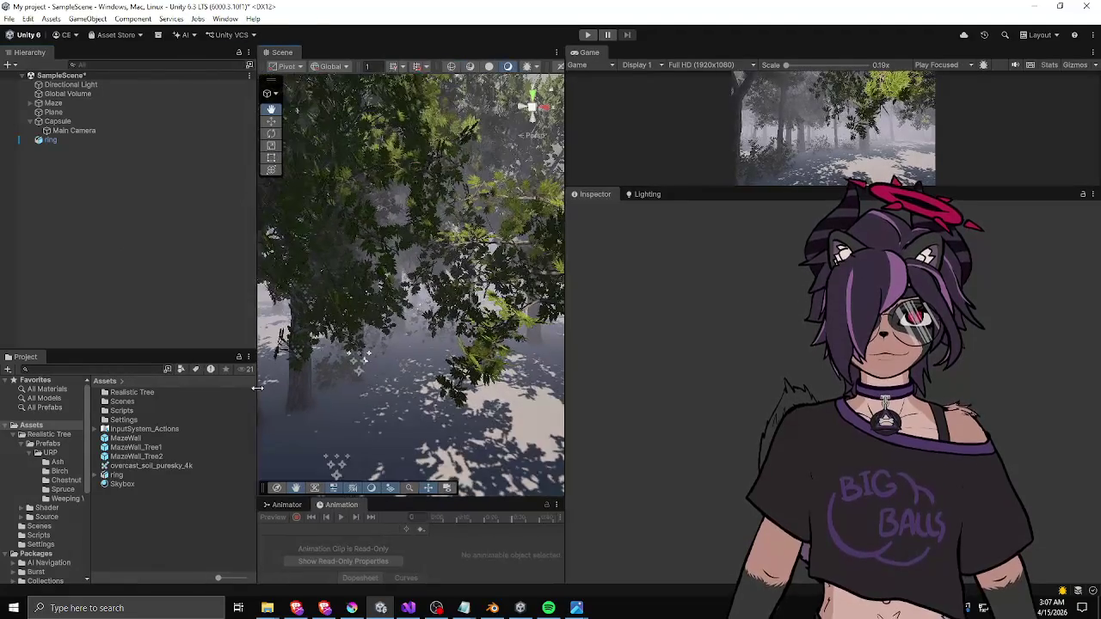
mouse_move(530, 317)
left_mouse_down()
mouse_move(448, 312)
mouse_move(397, 336)
mouse_move(382, 327)
left_mouse_up()
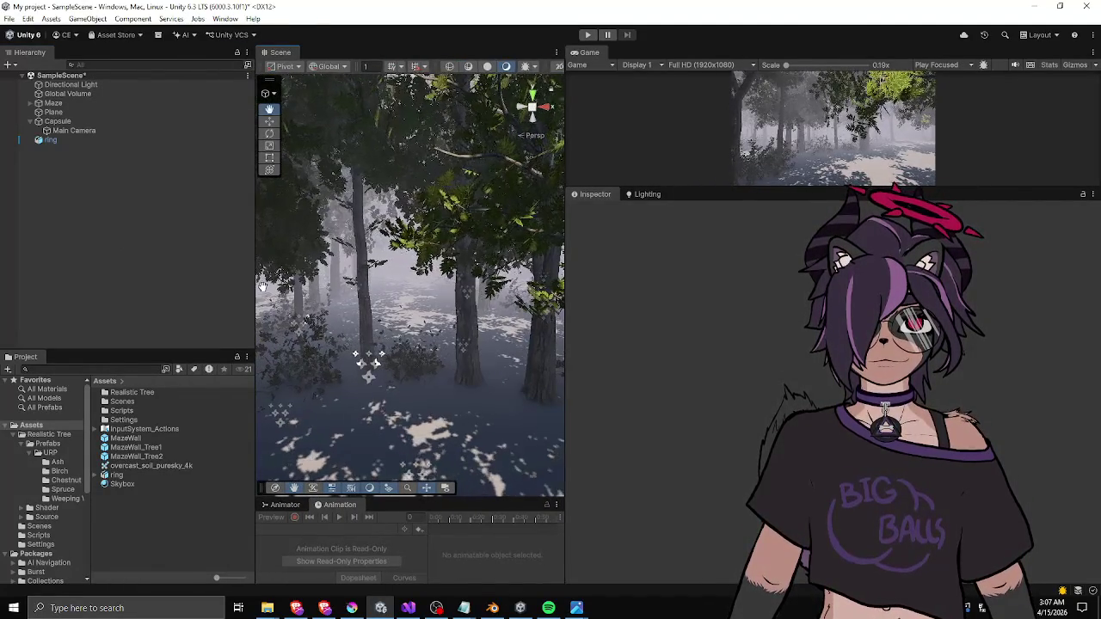
left_click_drag(256, 311, 115, 309)
mouse_move(564, 315)
left_mouse_down()
mouse_move(755, 287)
mouse_move(723, 287)
left_mouse_up()
mouse_move(458, 303)
left_mouse_down()
mouse_move(350, 316)
mouse_move(267, 269)
mouse_move(297, 248)
mouse_move(278, 270)
mouse_move(251, 273)
left_mouse_up()
mouse_move(115, 275)
left_mouse_down()
mouse_move(159, 277)
mouse_move(142, 266)
left_mouse_up()
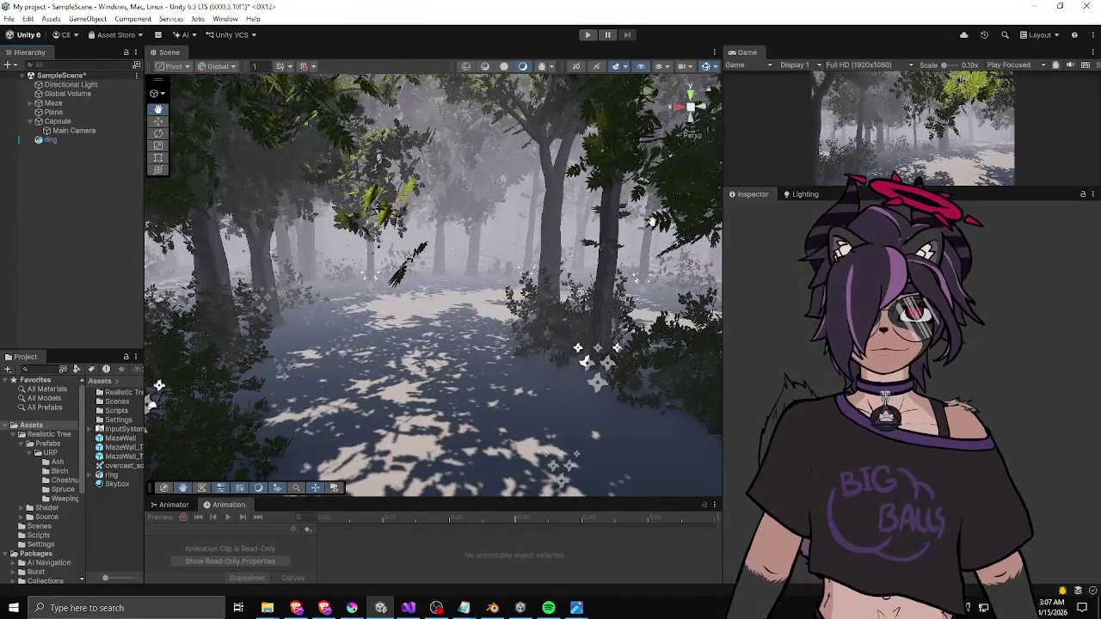
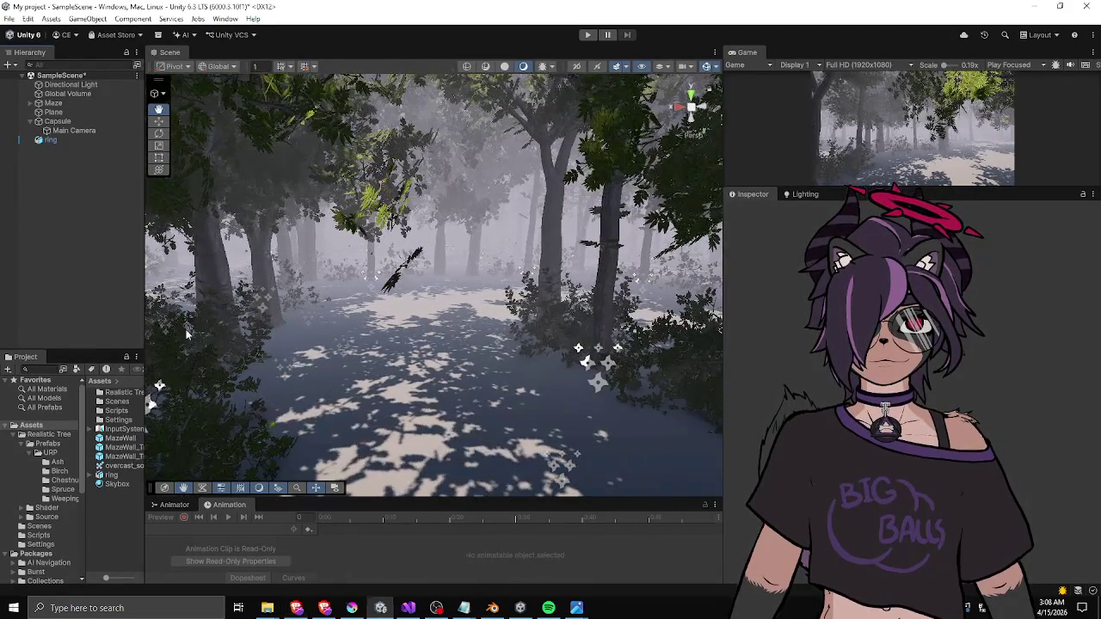
- Widen the left panels, open My Assets in Package Manager, and start importing Conifers [BOTD]
left_click_drag(144, 430, 244, 430)
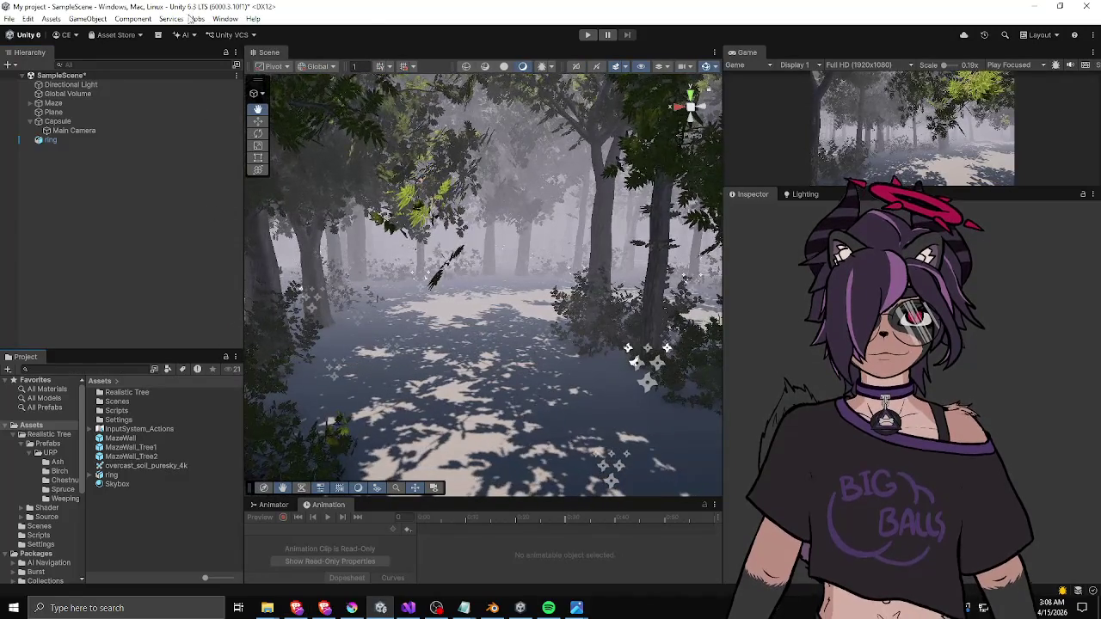
left_click(225, 18)
mouse_move(319, 191)
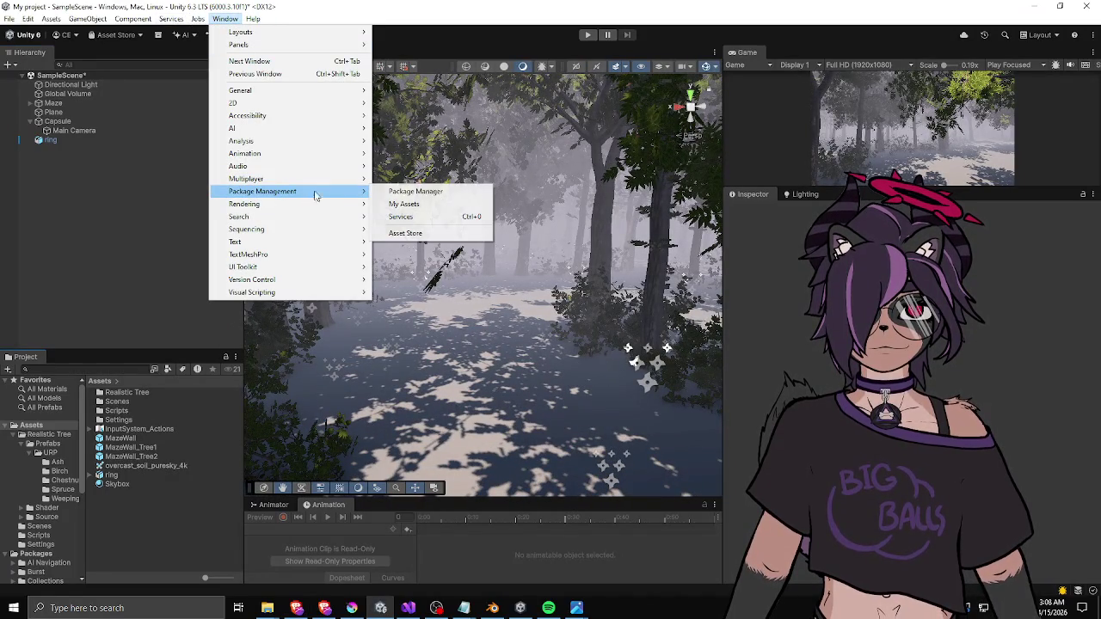
left_click(404, 203)
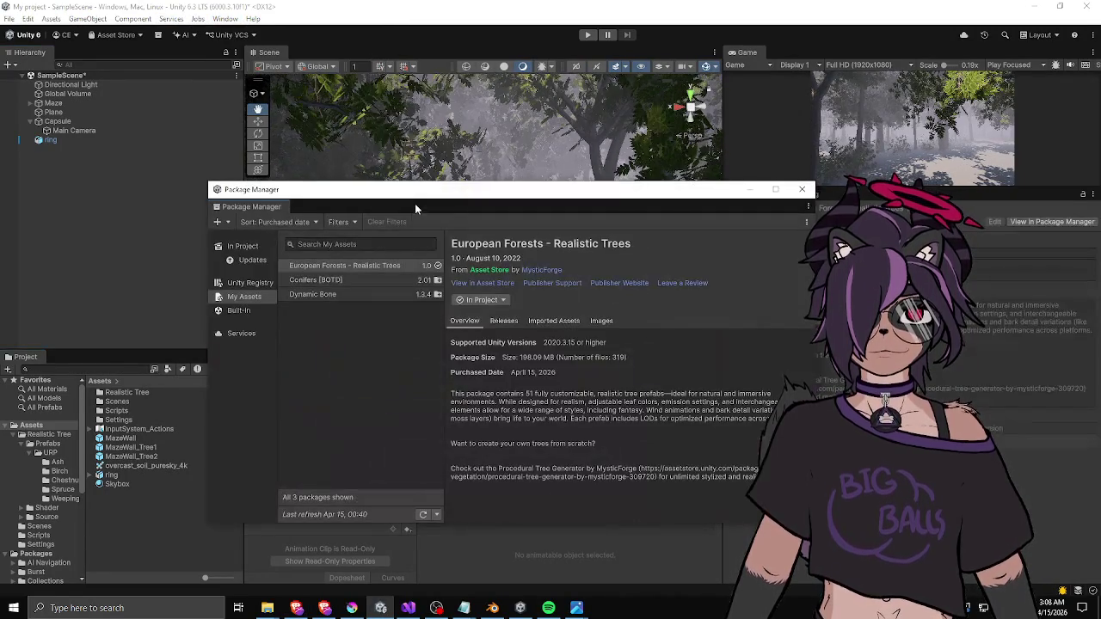
left_click(343, 280)
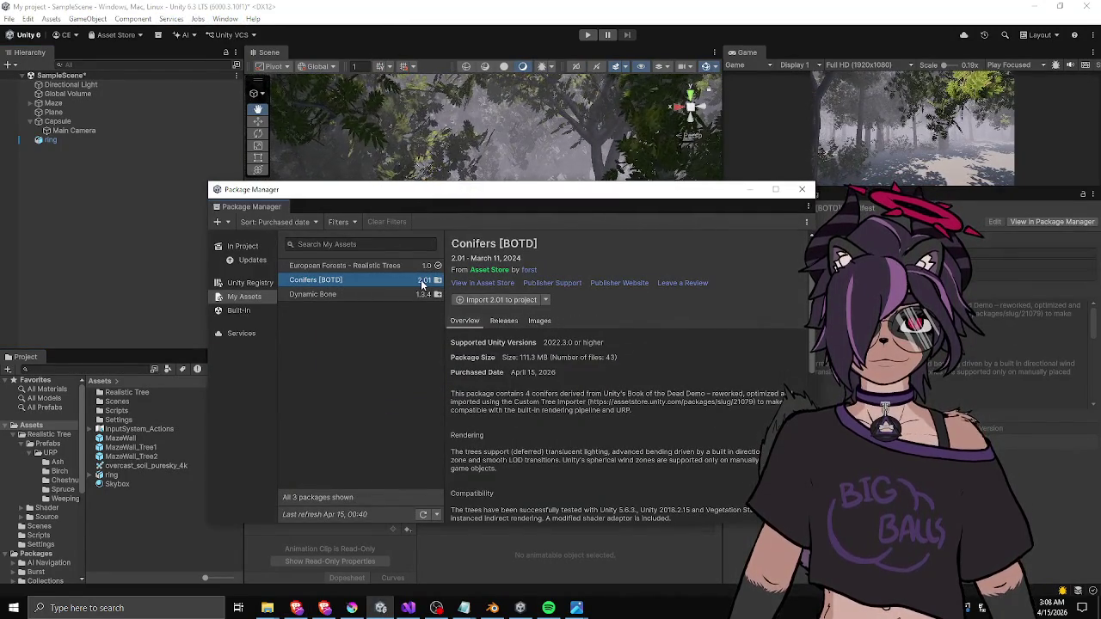
left_click(492, 299)
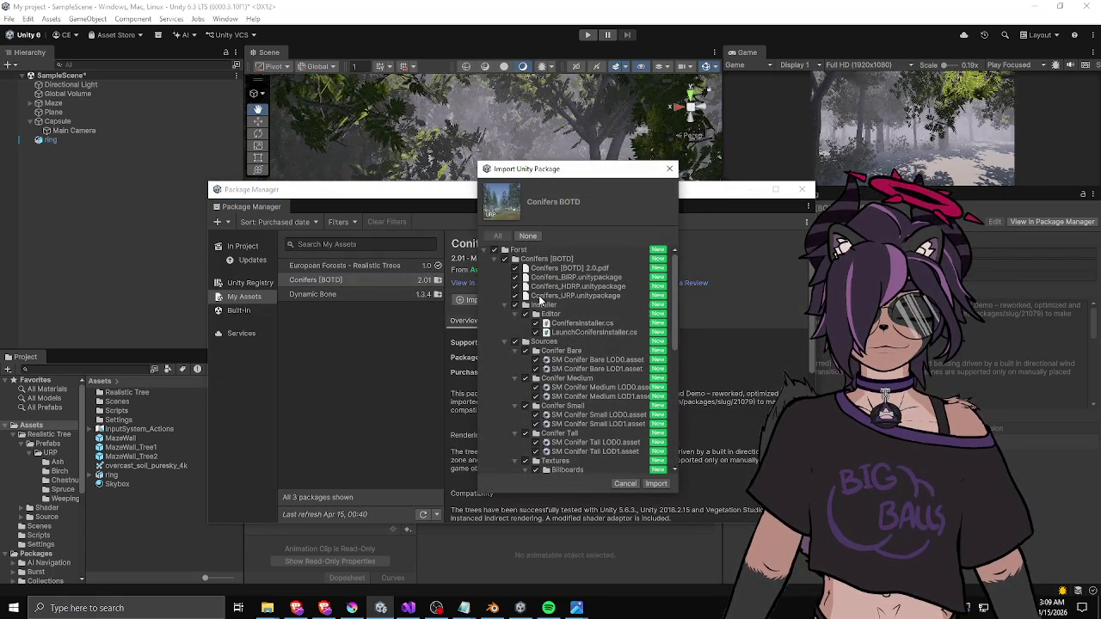
- Look through the Conifers [BOTD] import file list, then cancel without importing
scroll(540, 298, "down", 3)
scroll(540, 298, "down", 6)
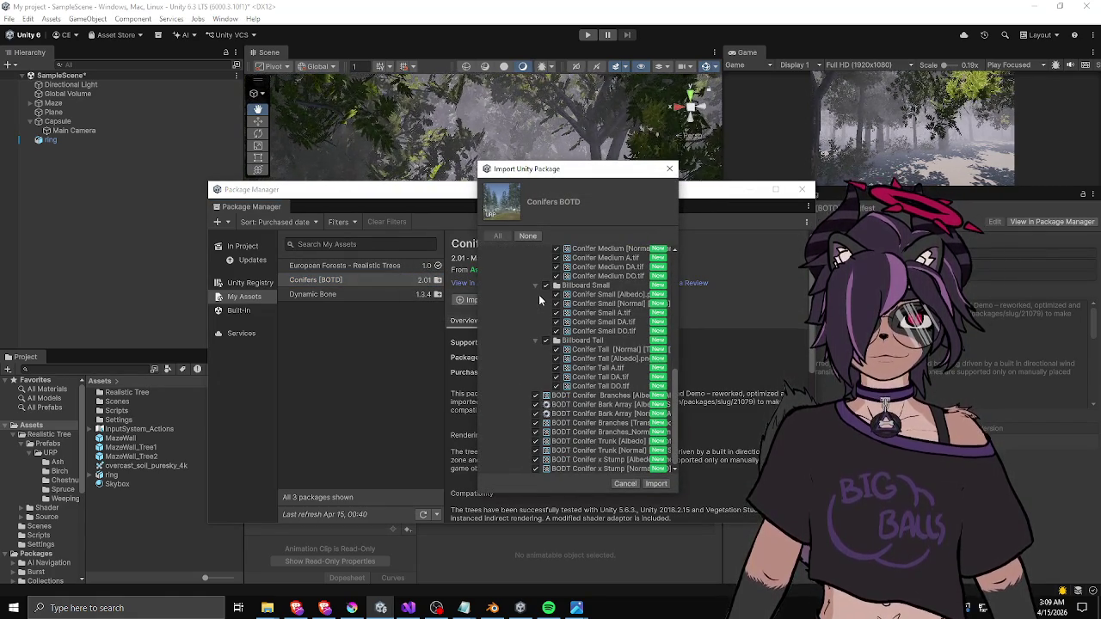
scroll(552, 358, "up", 10)
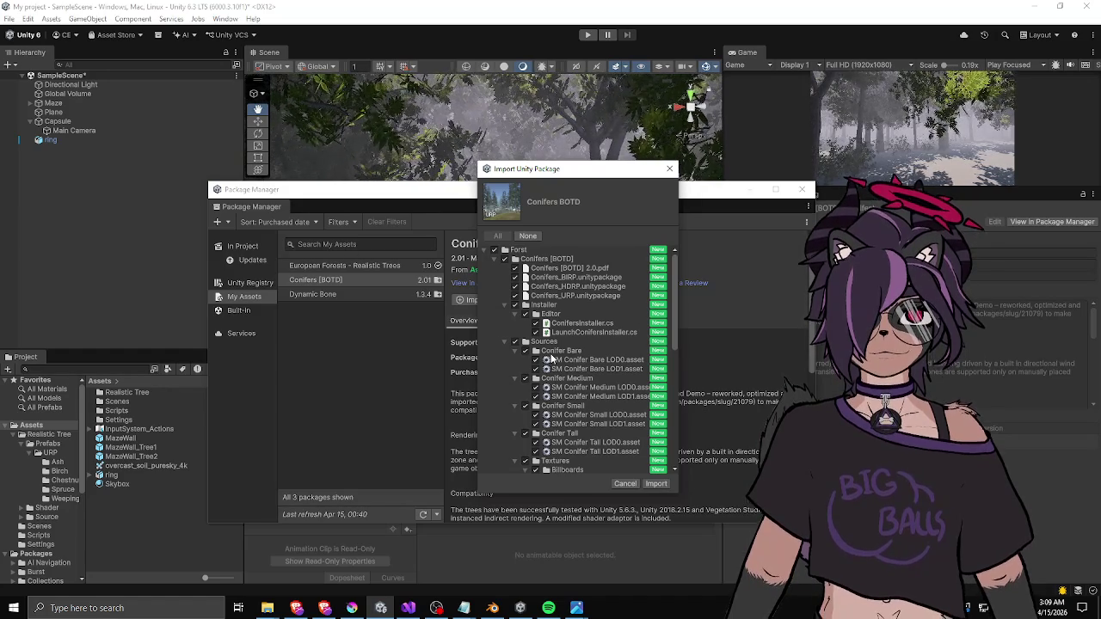
scroll(551, 359, "down", 10)
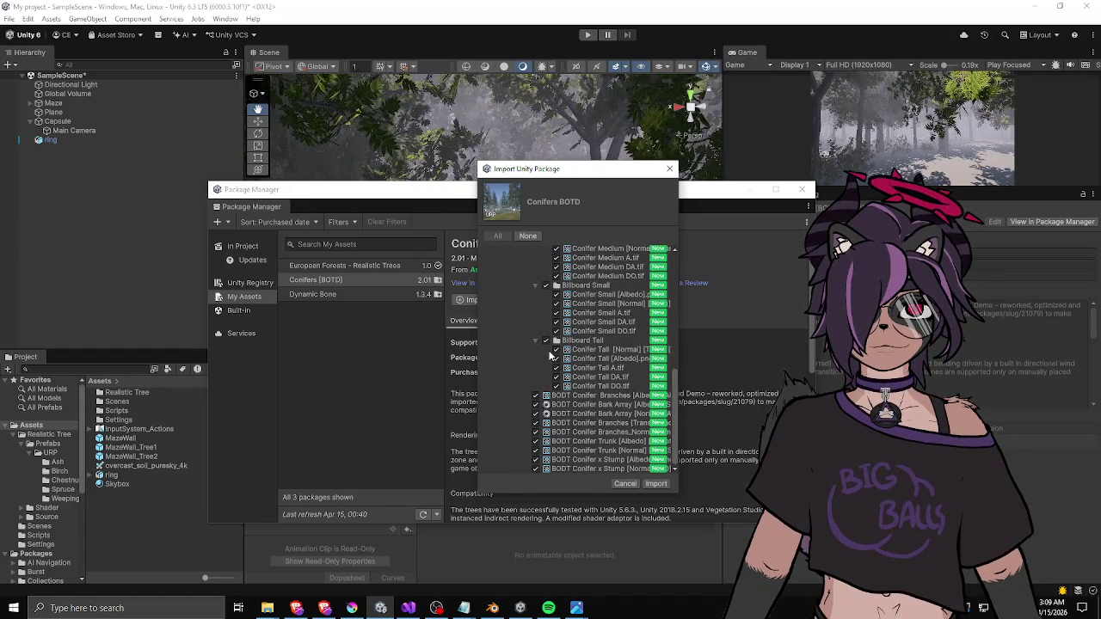
scroll(551, 355, "up", 5)
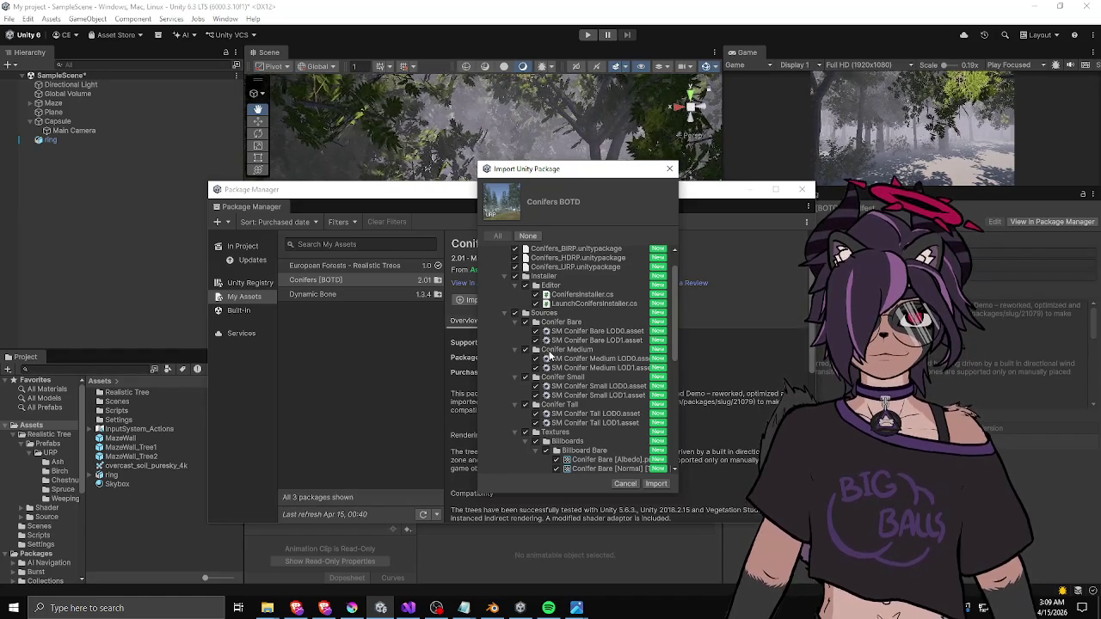
left_click(617, 484)
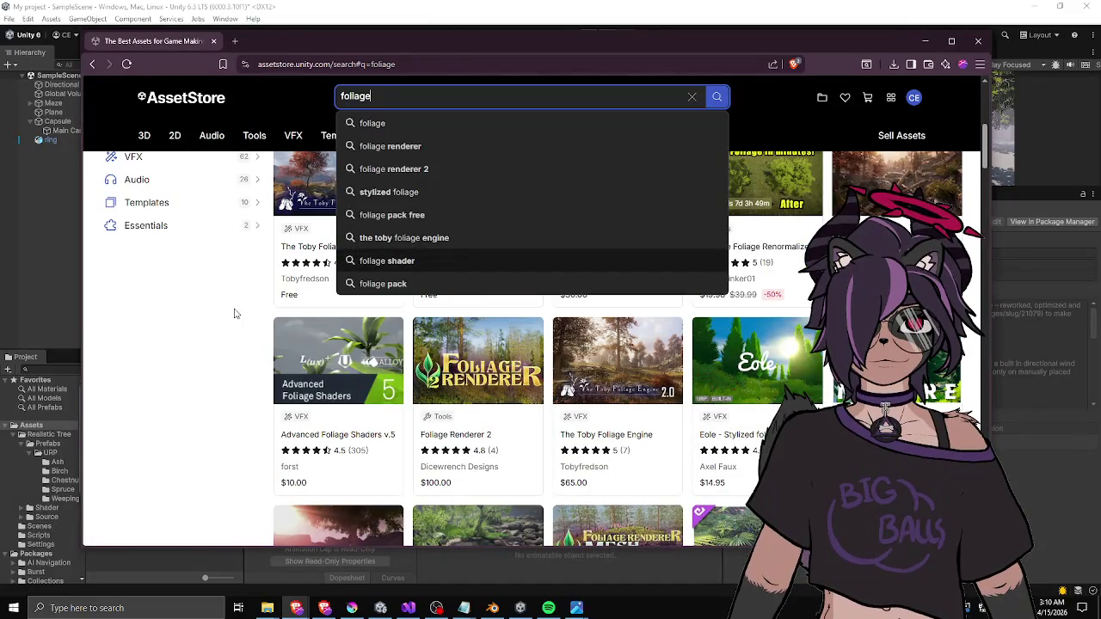
- Filter the foliage search results to show only Free assets
left_click(233, 312)
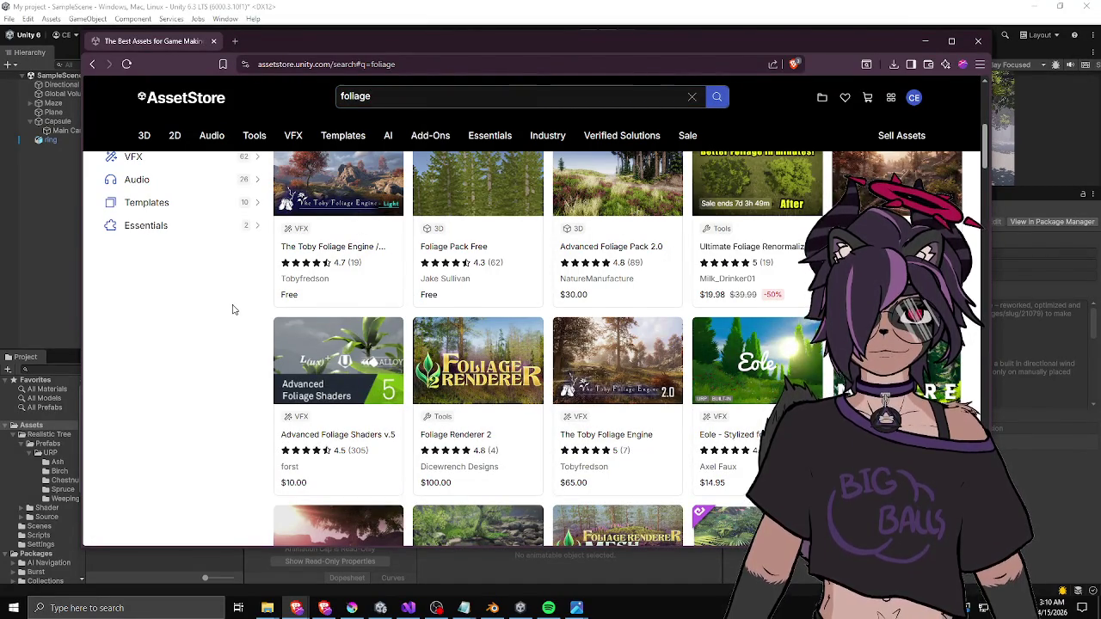
scroll(232, 314, "up", 2)
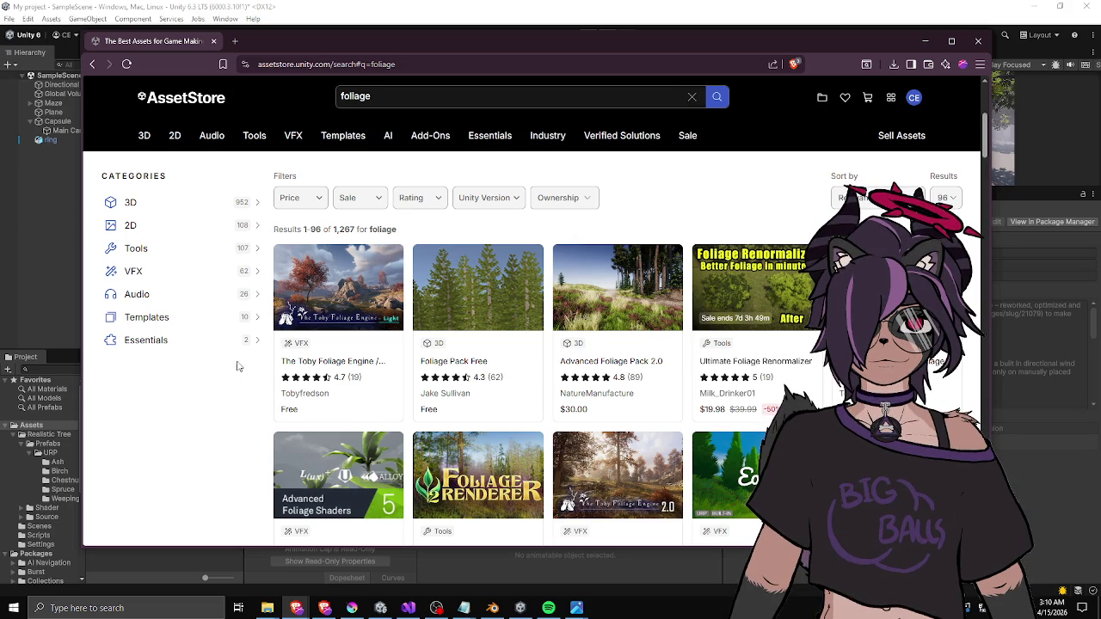
scroll(327, 361, "up", 1)
scroll(327, 361, "down", 1)
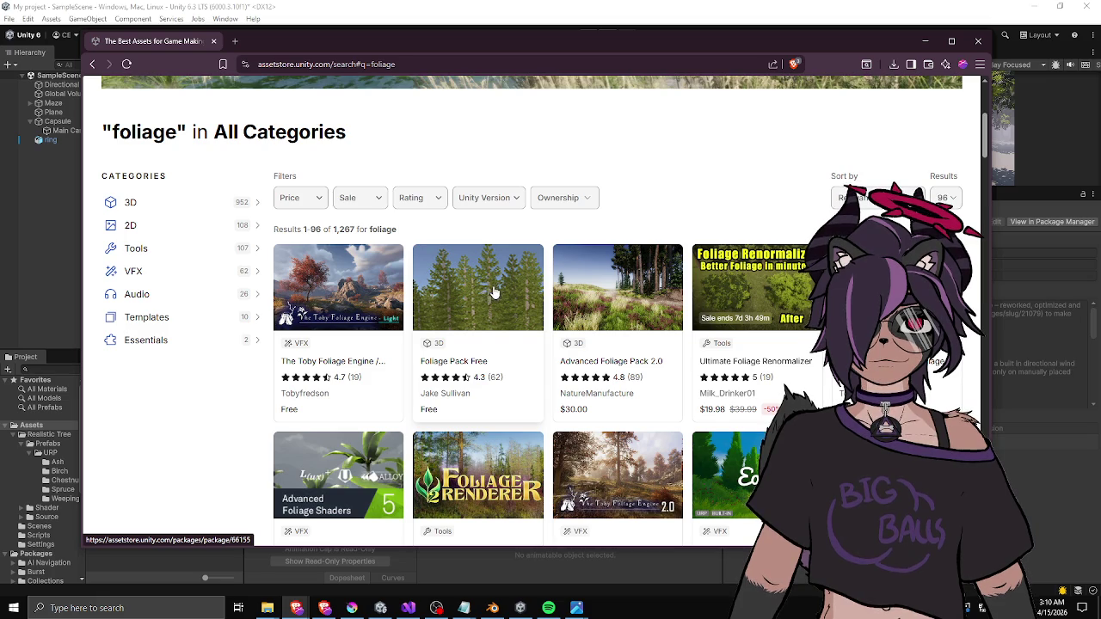
left_click(303, 207)
left_click(286, 228)
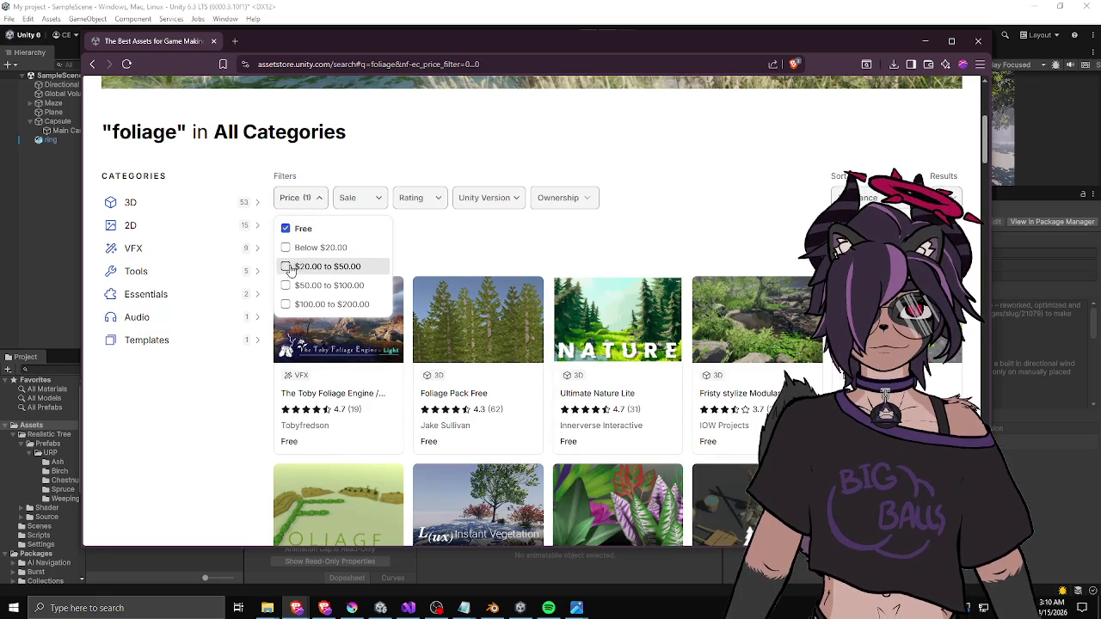
left_click(233, 407)
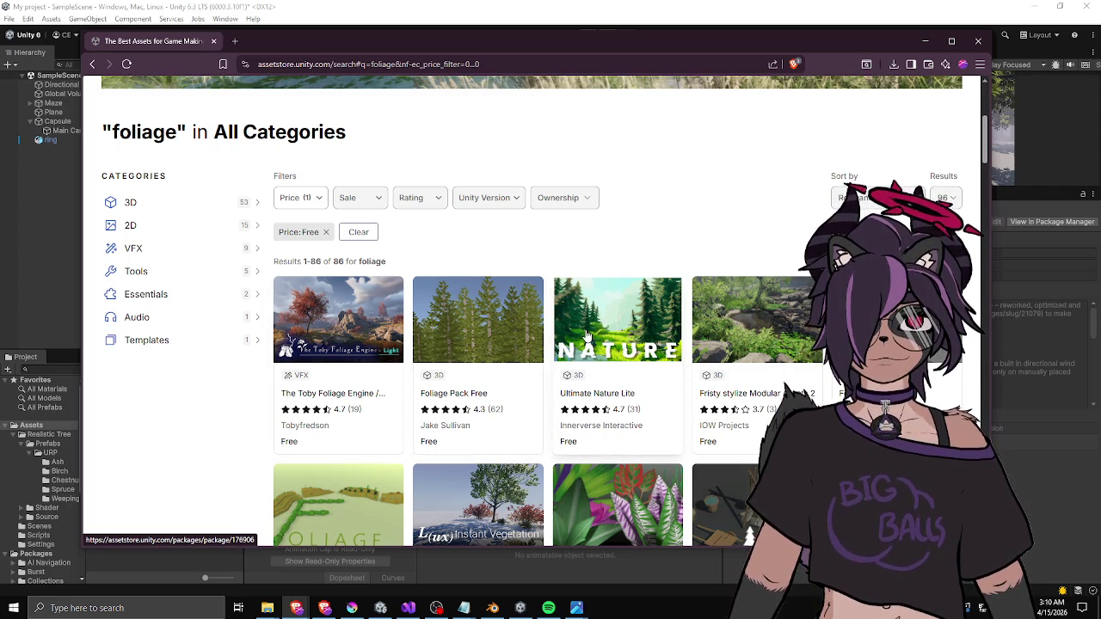
- Browse the free foliage results and open Lux Instant Vegetation in a new tab
scroll(361, 310, "down", 1)
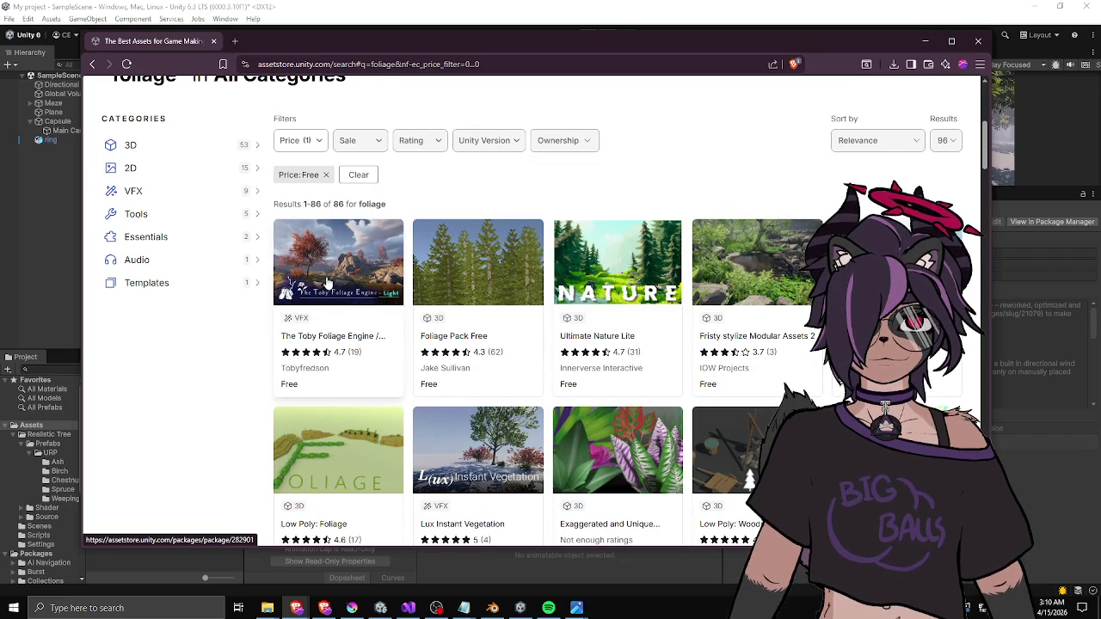
scroll(327, 282, "down", 1)
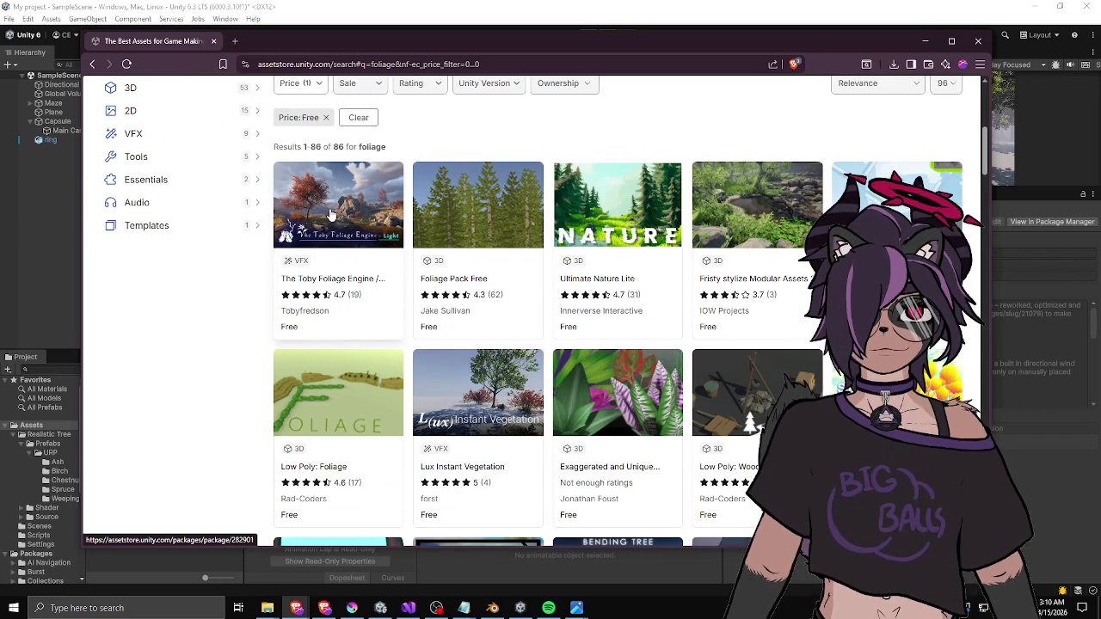
scroll(257, 273, "down", 2)
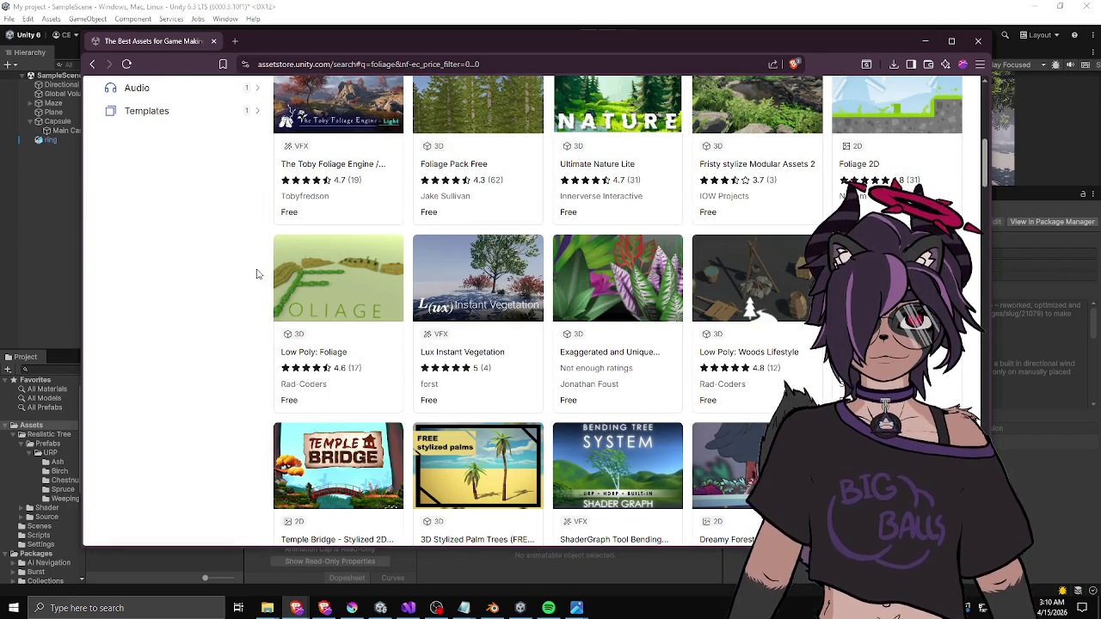
left_click(503, 278)
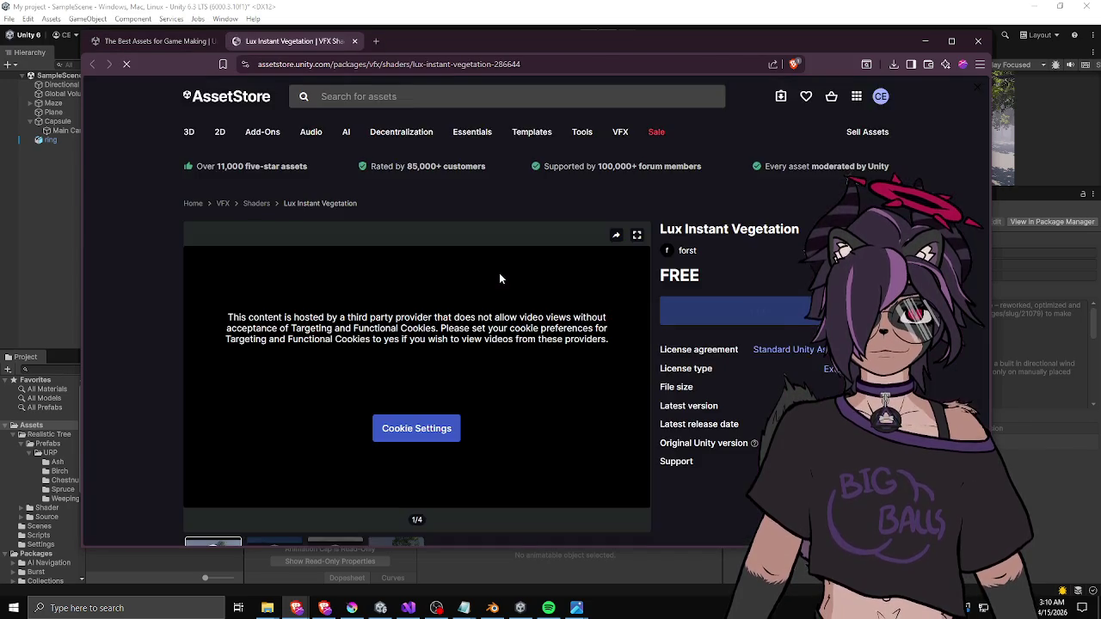
- View the fourth Lux Instant Vegetation gallery image and add the package to My Assets
scroll(389, 367, "down", 2)
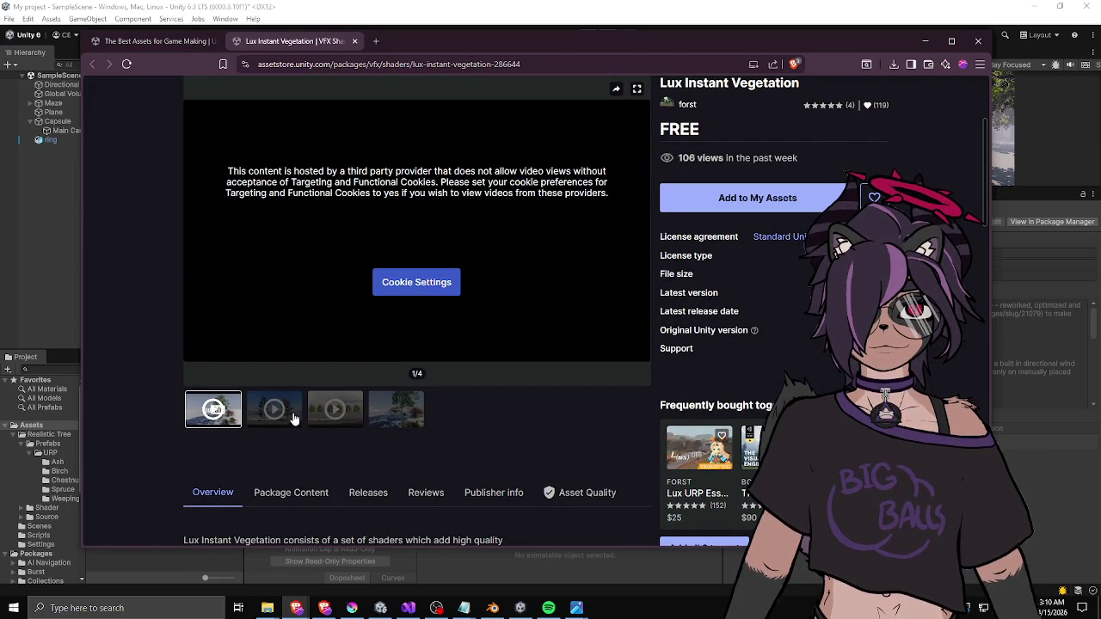
left_click(398, 407)
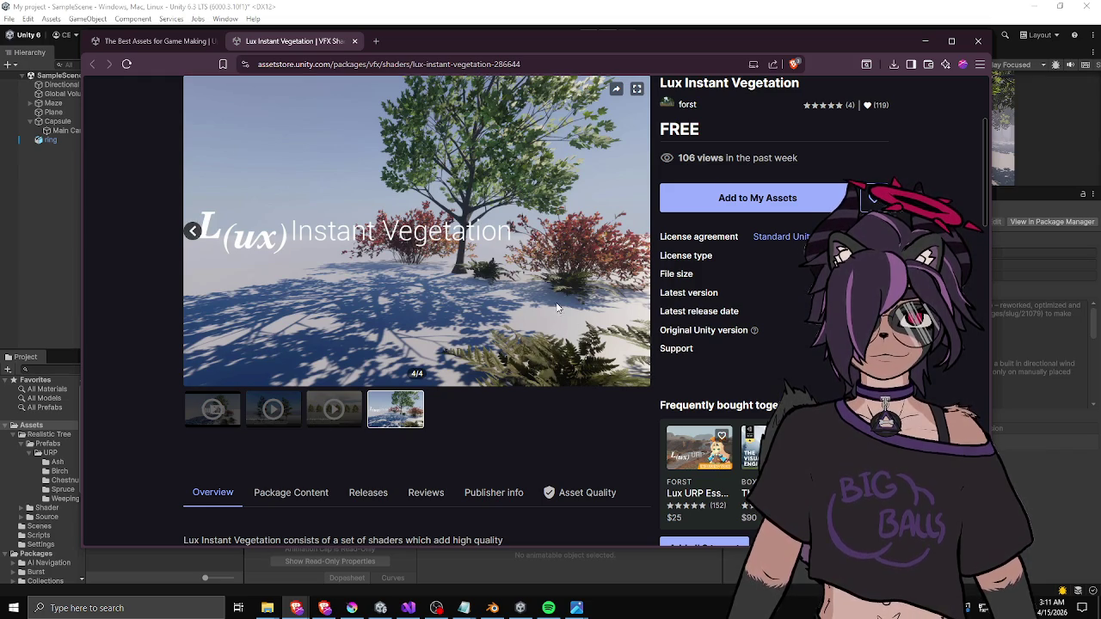
left_click(708, 206)
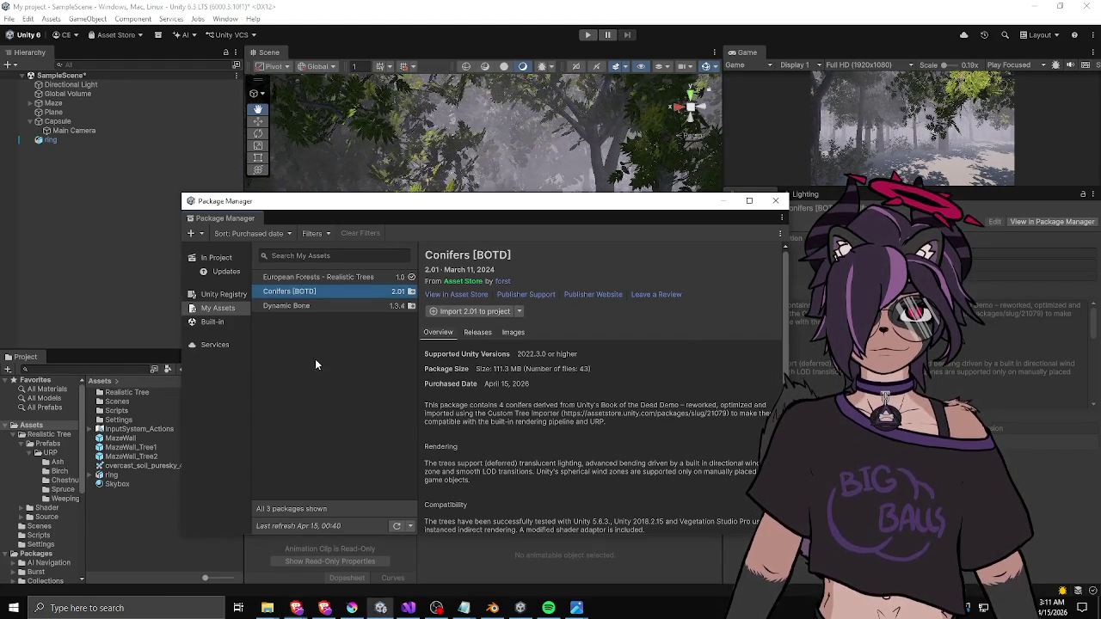
- Refresh My Assets, select Lux Instant Vegetation 0.94, and download it for import
left_click(396, 525)
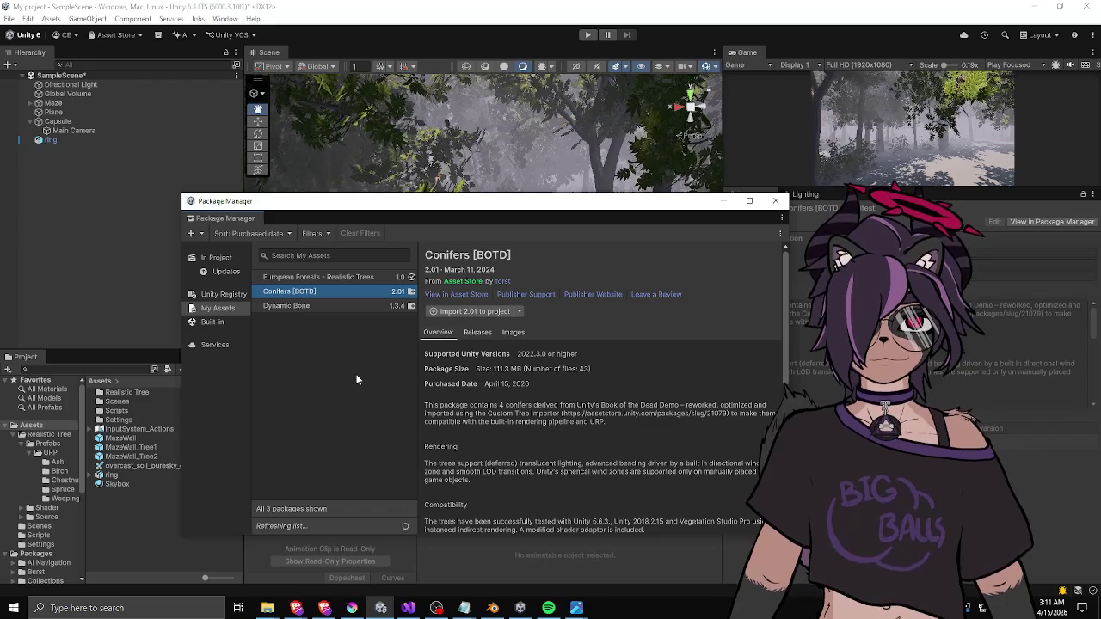
left_click(336, 277)
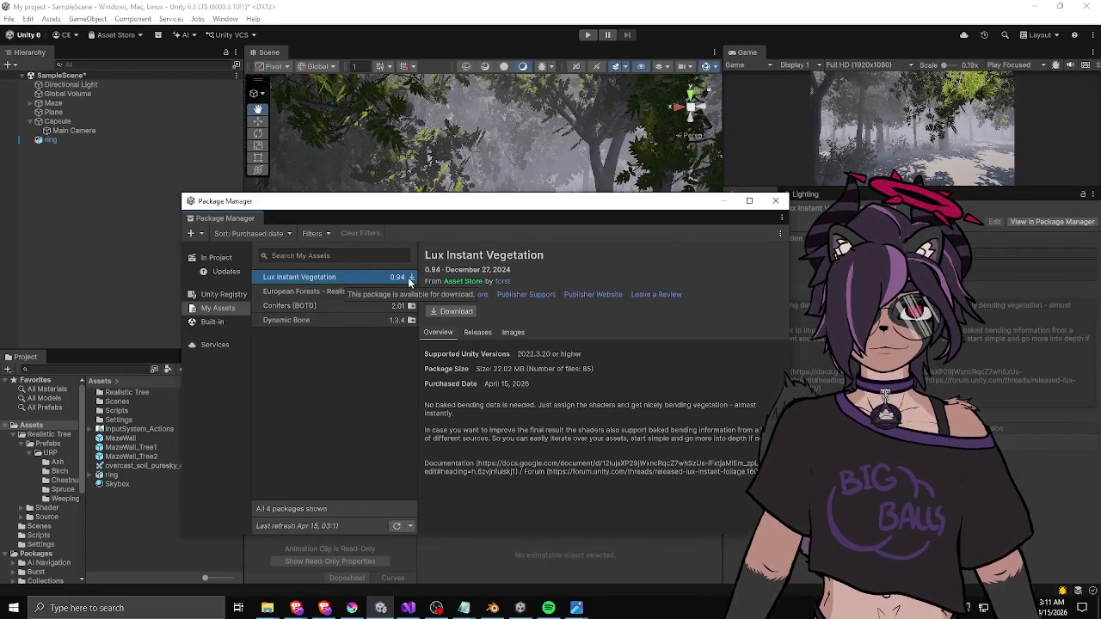
left_click(413, 285)
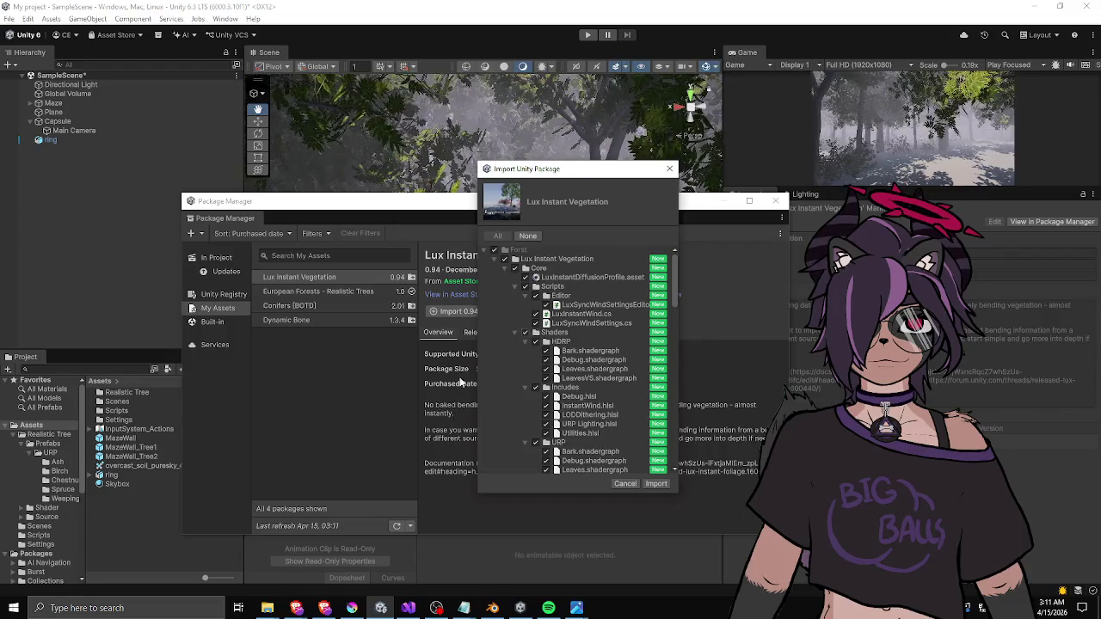
- Exclude the Scripts folder and the HDRP shader folder from the Lux import
scroll(567, 348, "down", 3)
scroll(567, 348, "up", 3)
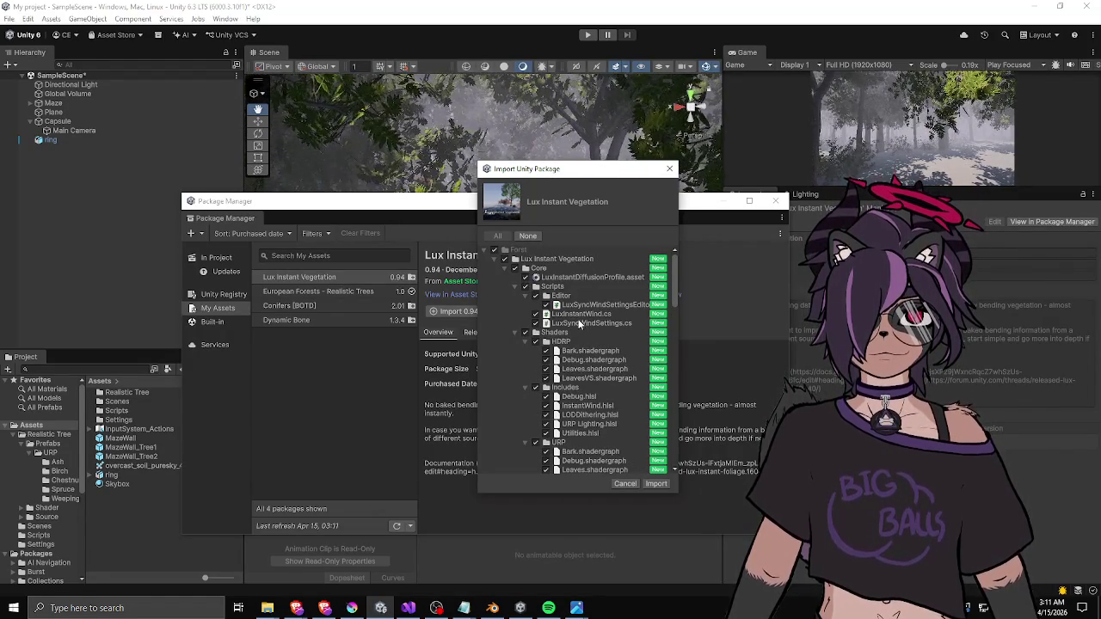
left_click(525, 288)
left_click(515, 287)
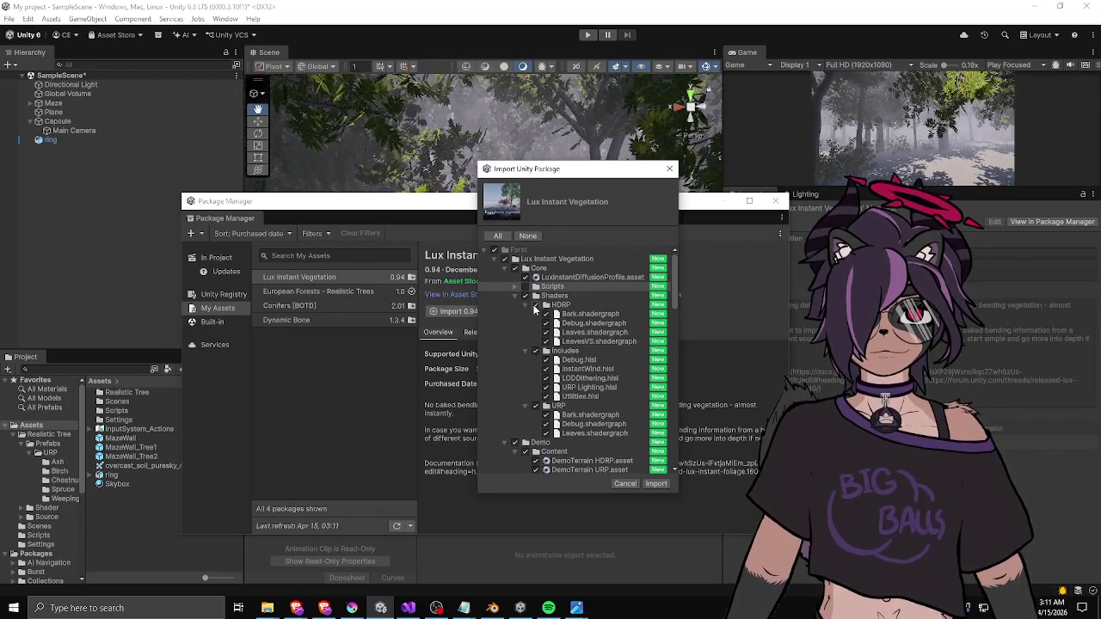
left_click(526, 305)
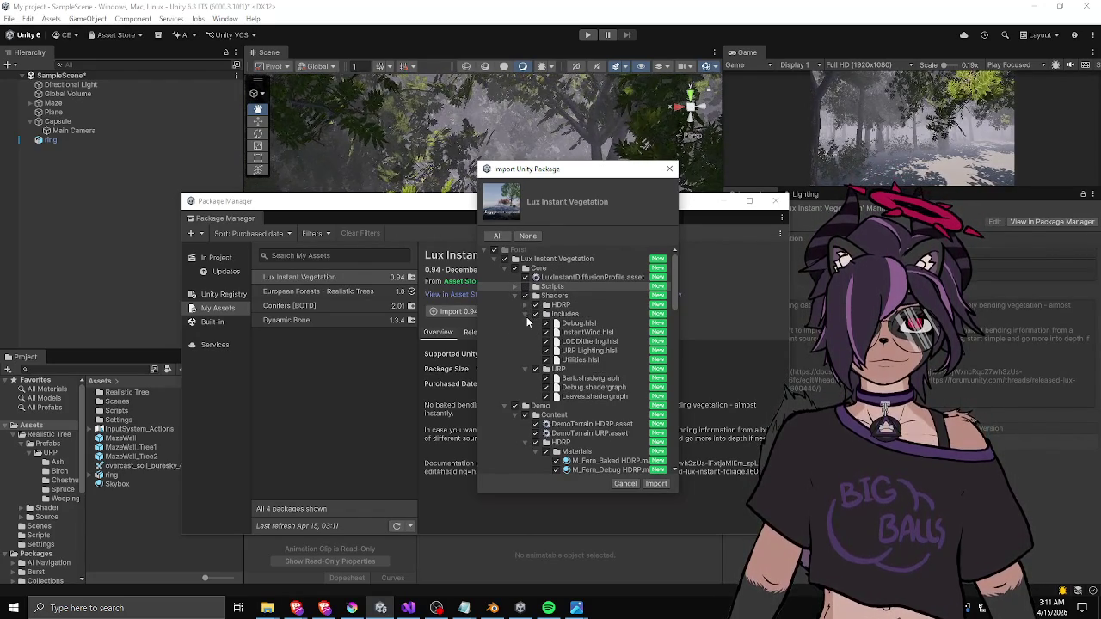
left_click(535, 305)
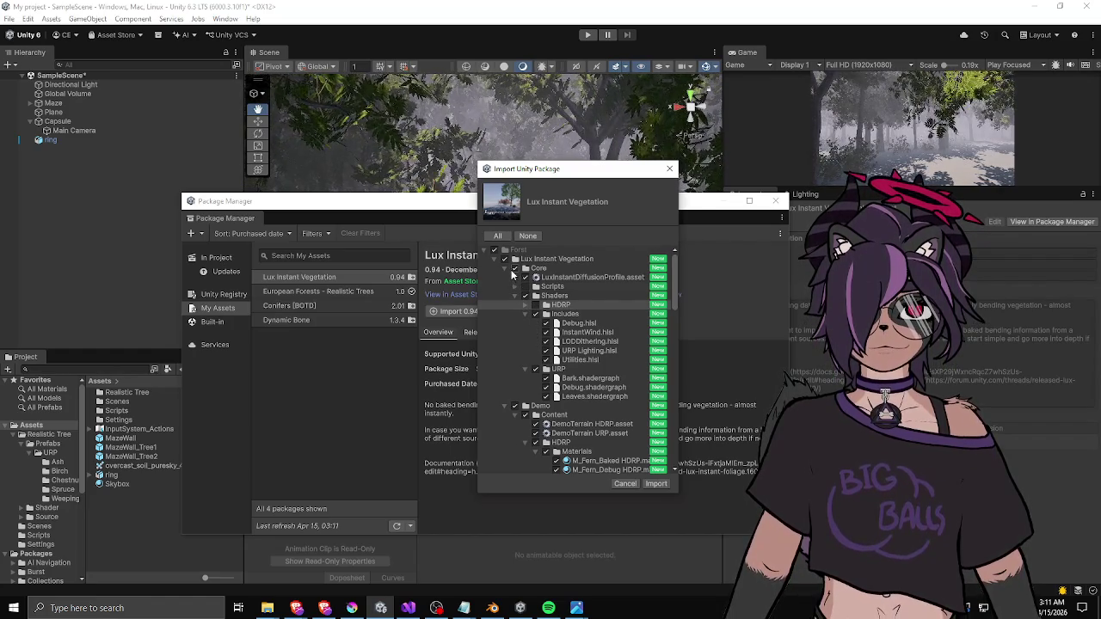
- Uncheck the HDRP demo content, Demo HDRP.unity, Fonts, VersionInfo.txt and Lux Instant Vegetation.pdf
scroll(516, 279, "down", 4)
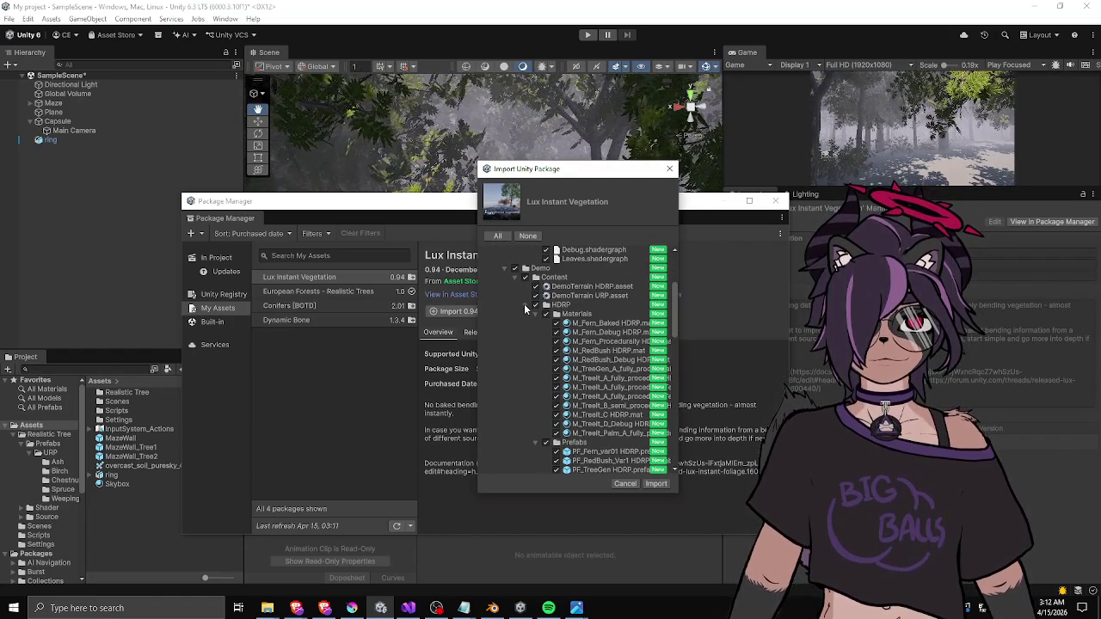
left_click(525, 304)
left_click(535, 305)
left_click(525, 315)
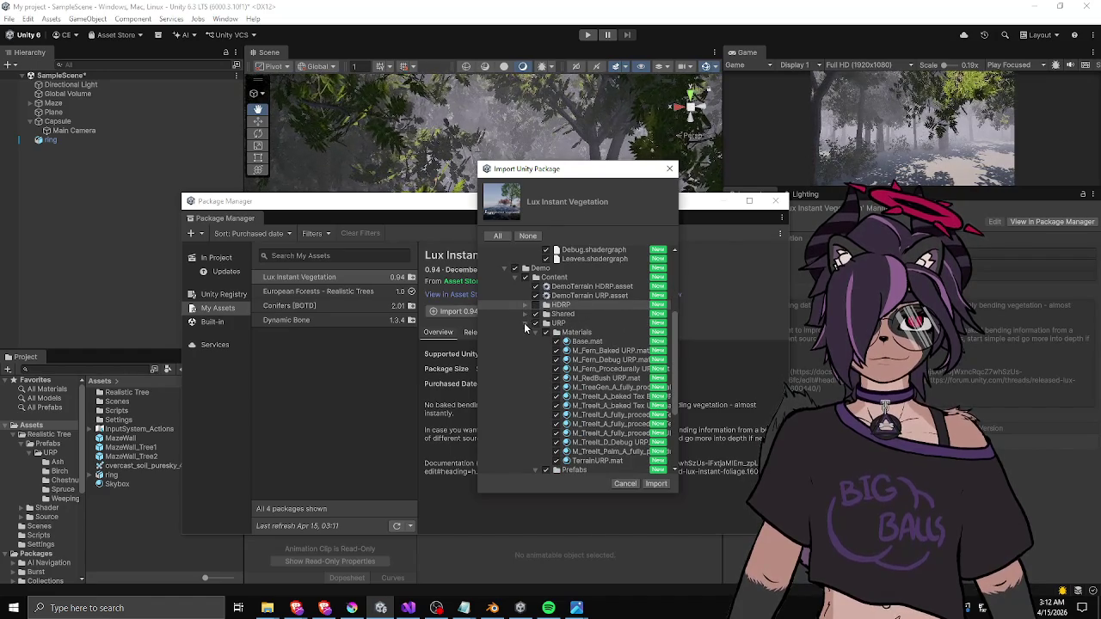
left_click(525, 324)
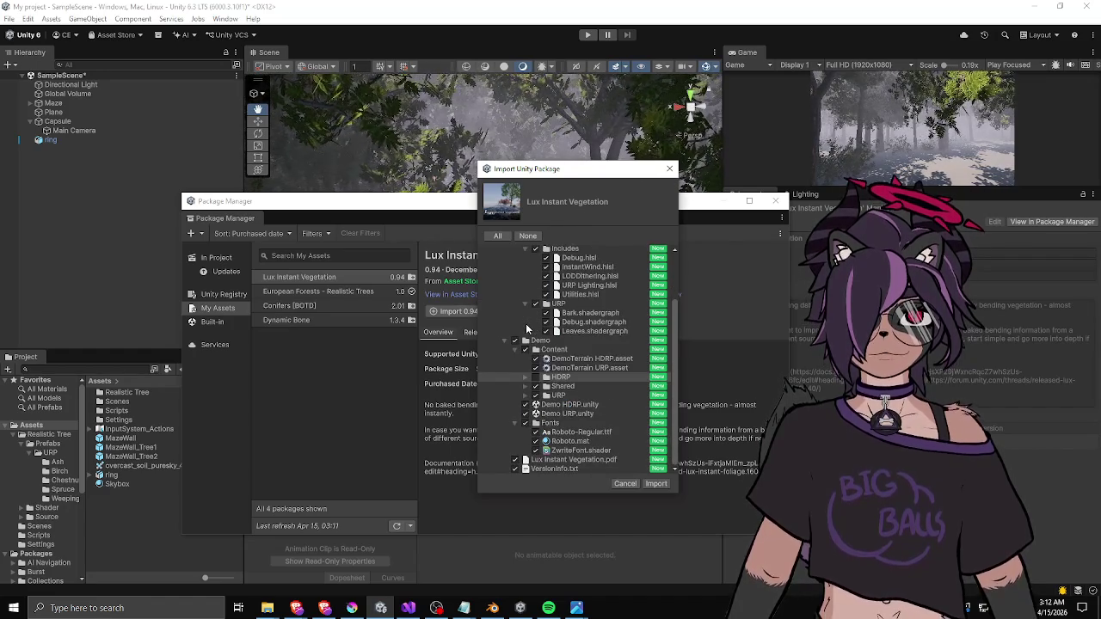
left_click(526, 405)
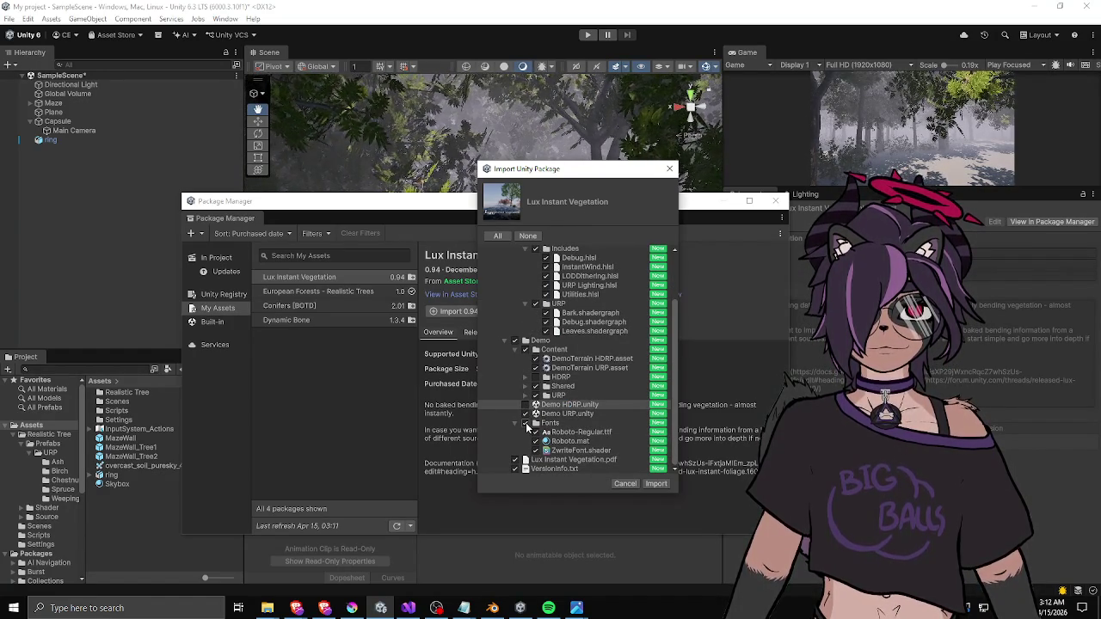
left_click(525, 424)
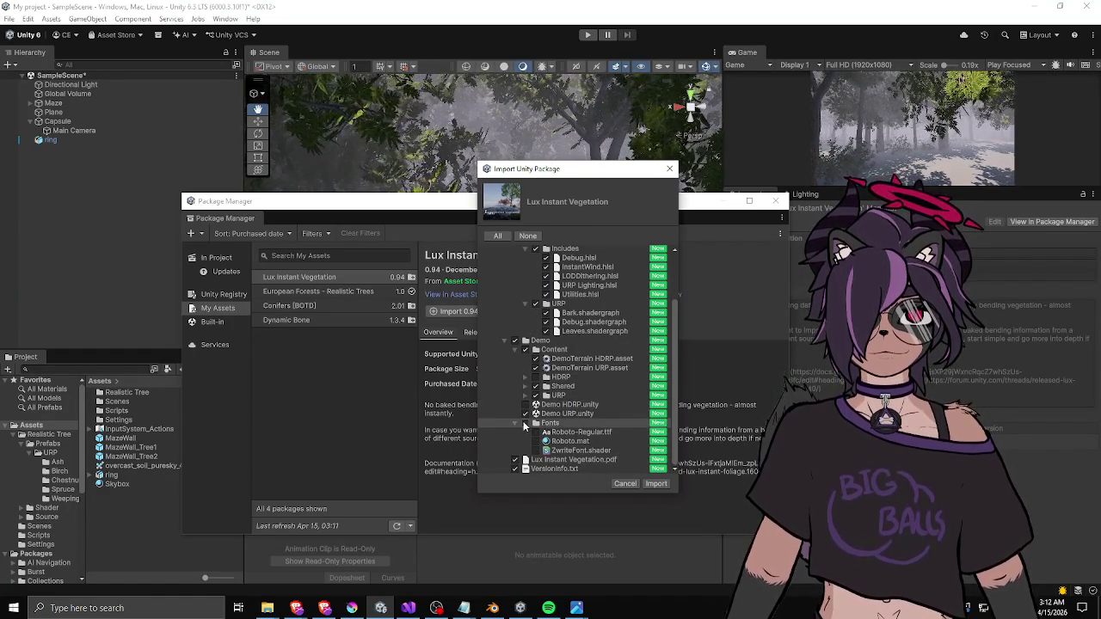
left_click(515, 467)
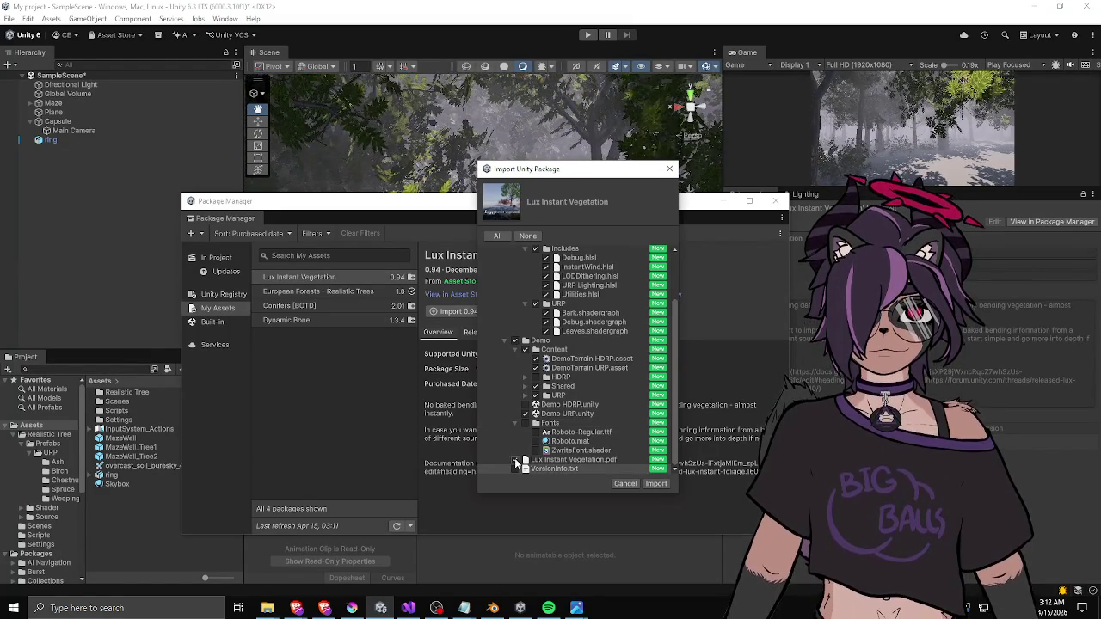
left_click(515, 461)
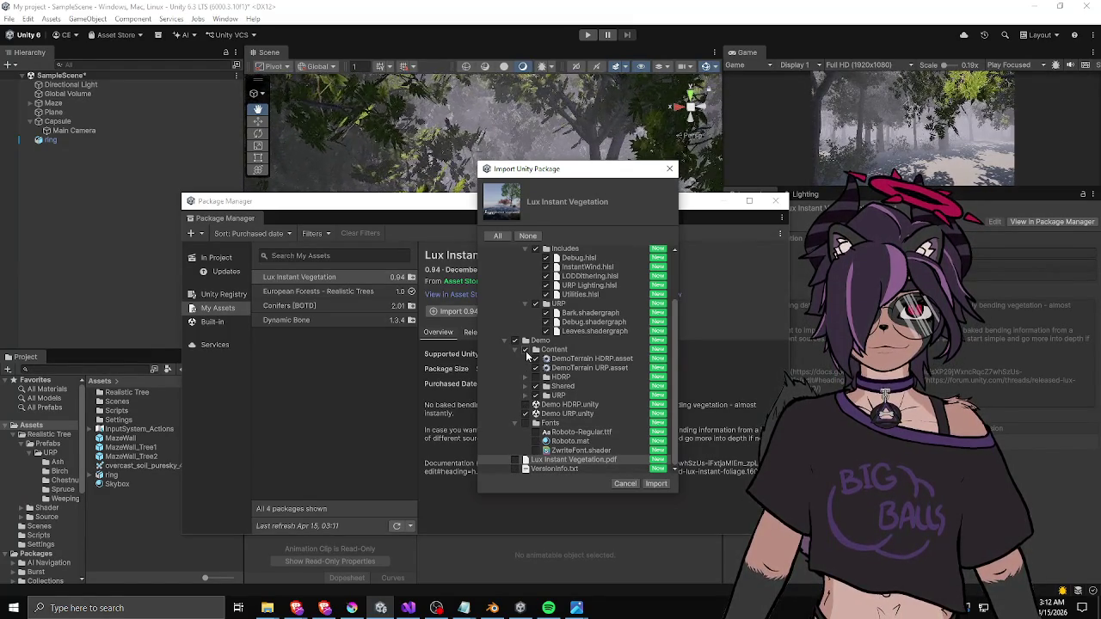
- Exclude the demo Content folder and import the remaining Lux Instant Vegetation files
left_click(534, 360)
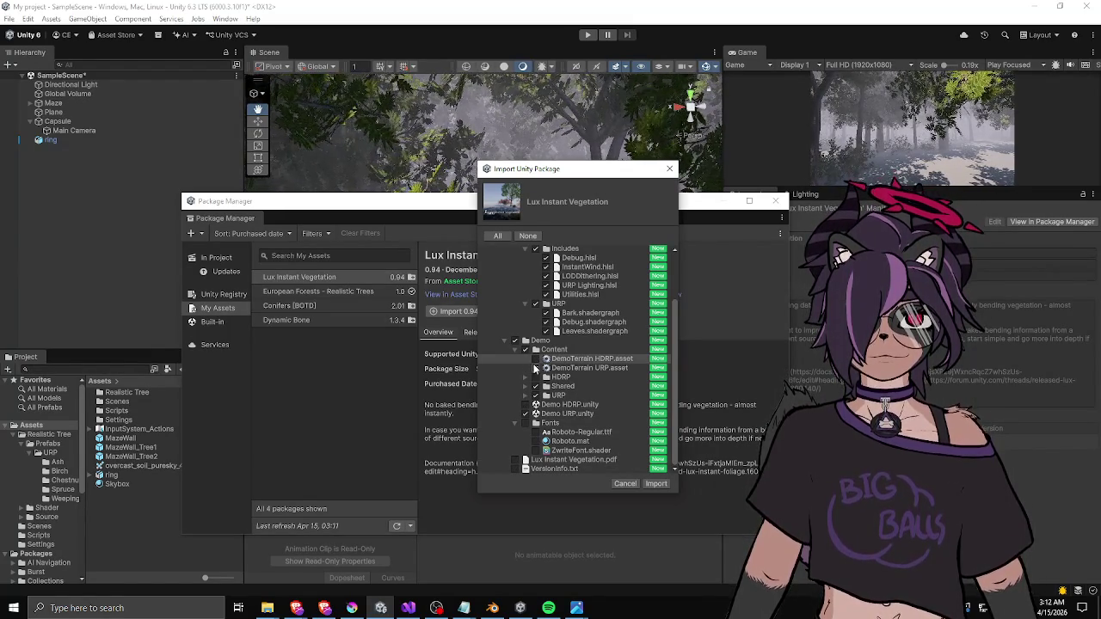
left_click(524, 350)
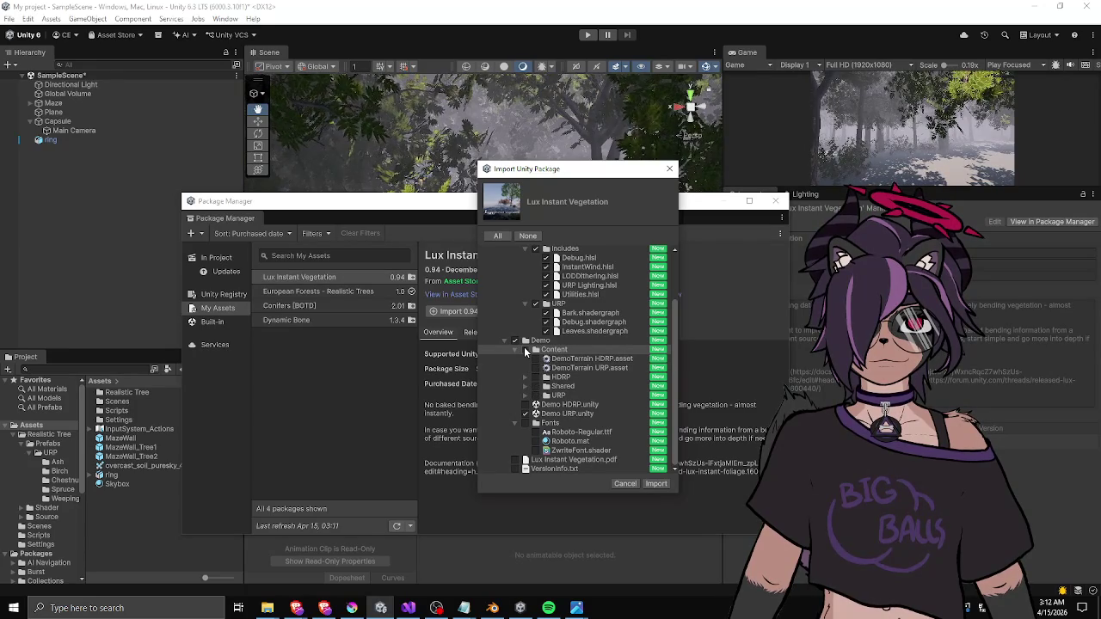
left_click(524, 350)
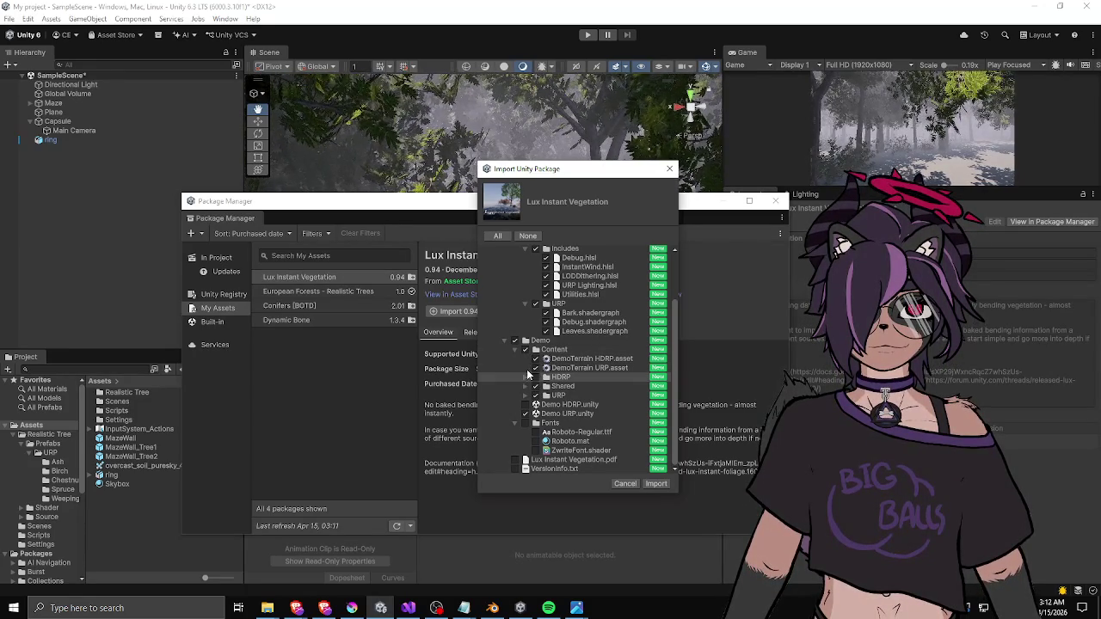
left_click(526, 350)
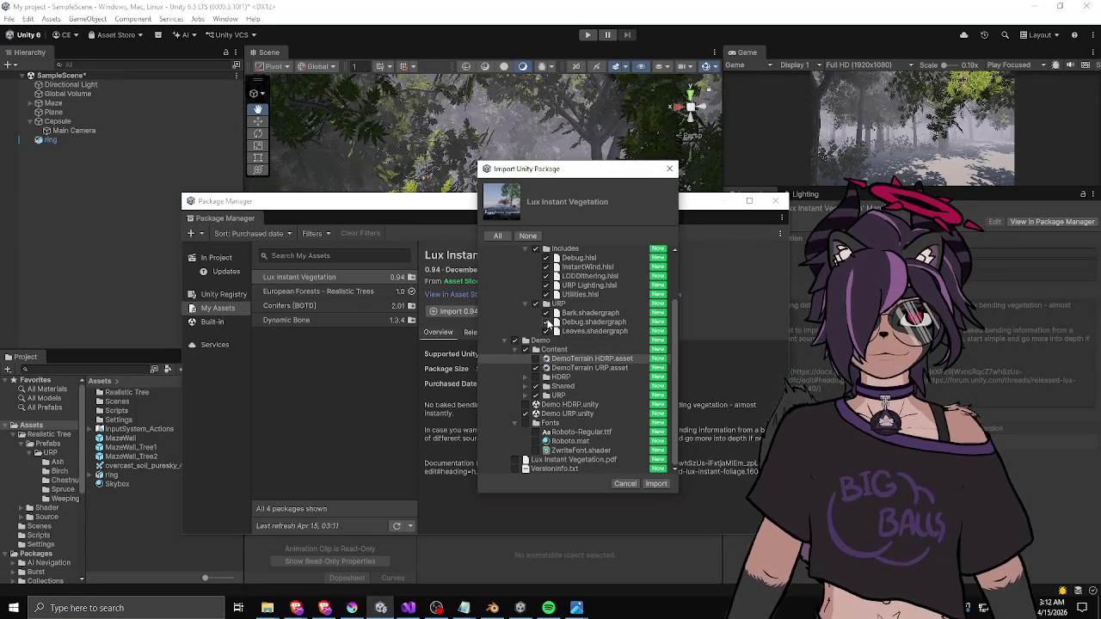
scroll(551, 318, "up", 3)
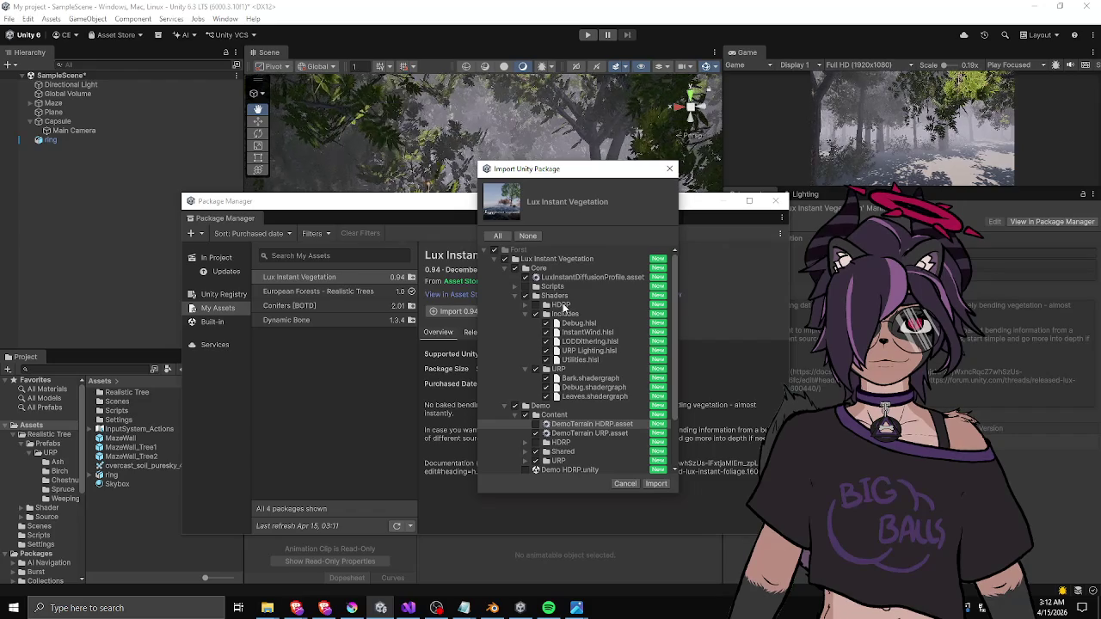
scroll(558, 314, "down", 3)
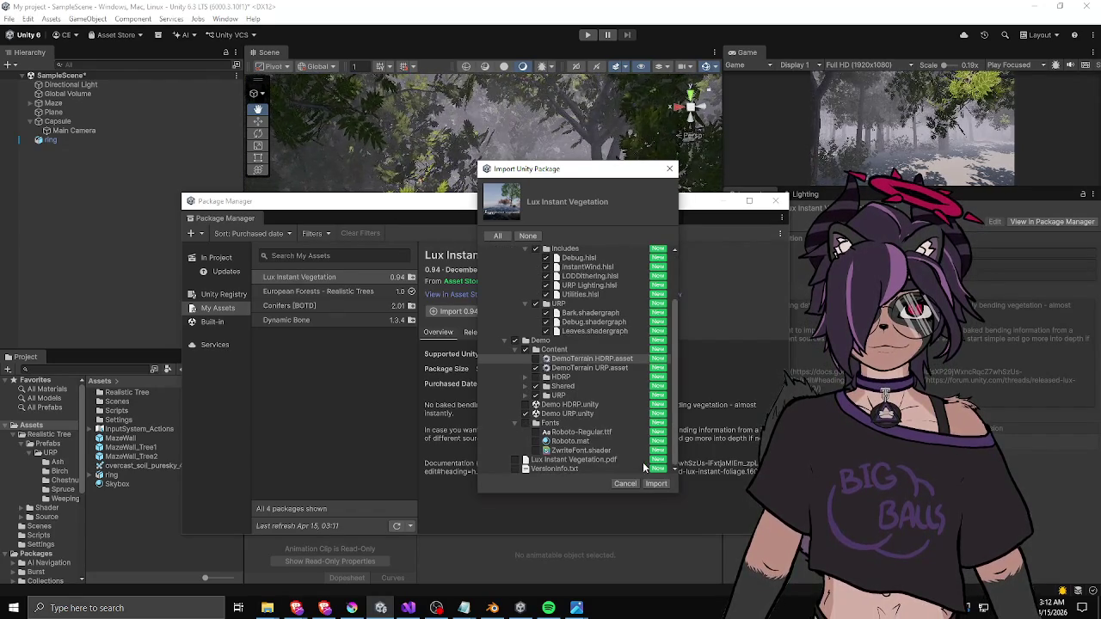
left_click(656, 484)
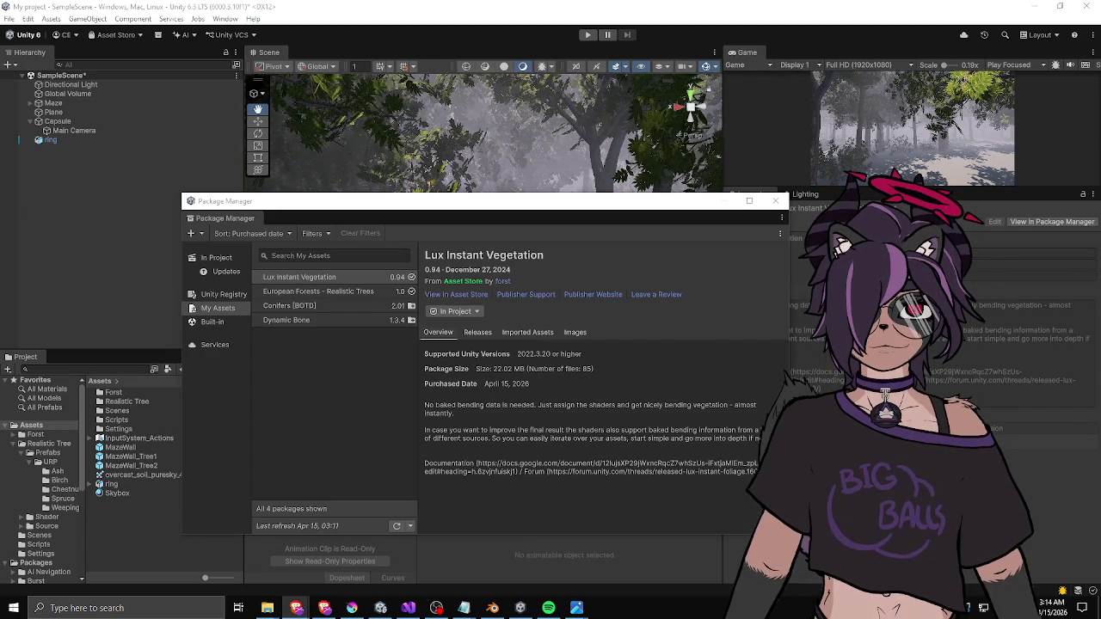
- Return to the Unity editor after the Lux Instant Vegetation import completes
key("alt+Tab")
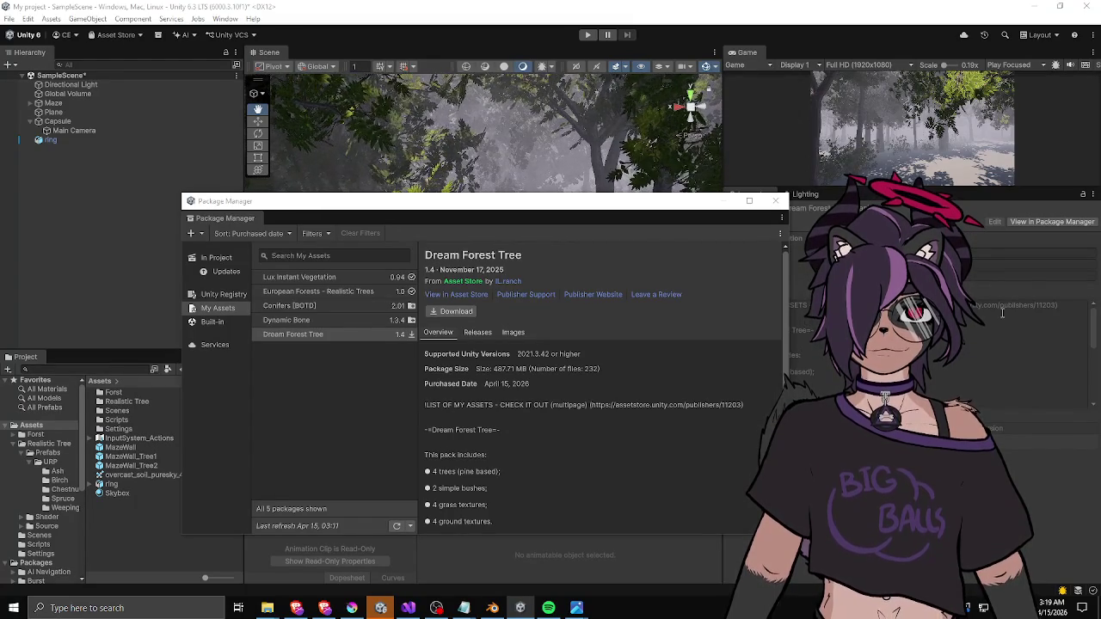
- Download Dream Forest Tree 1.4, start importing it, and move the import list window aside
left_click(449, 311)
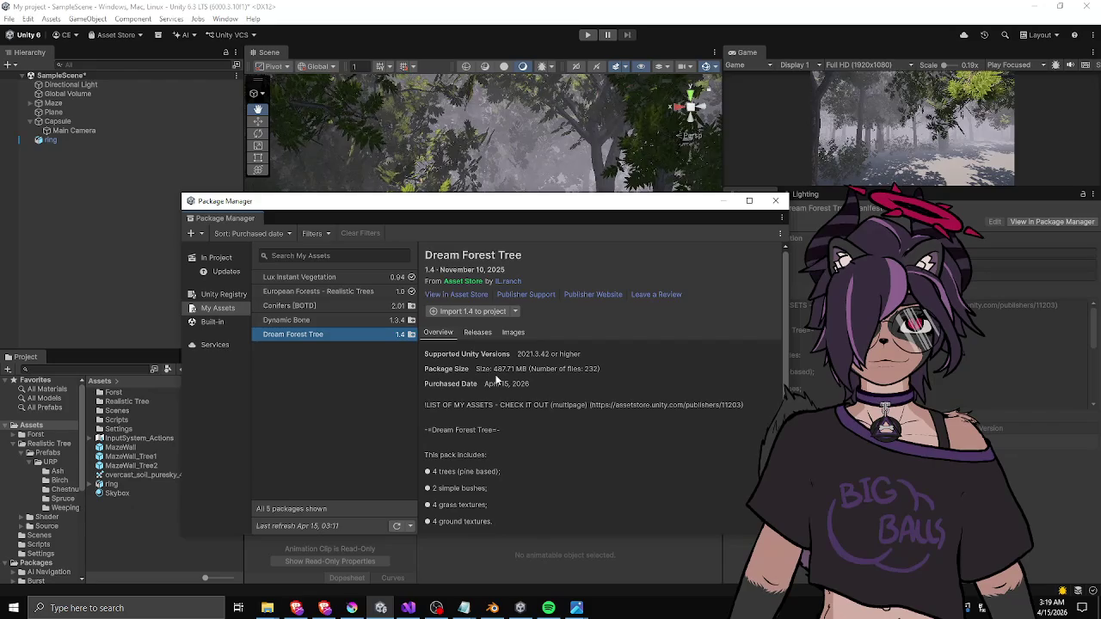
left_click(460, 312)
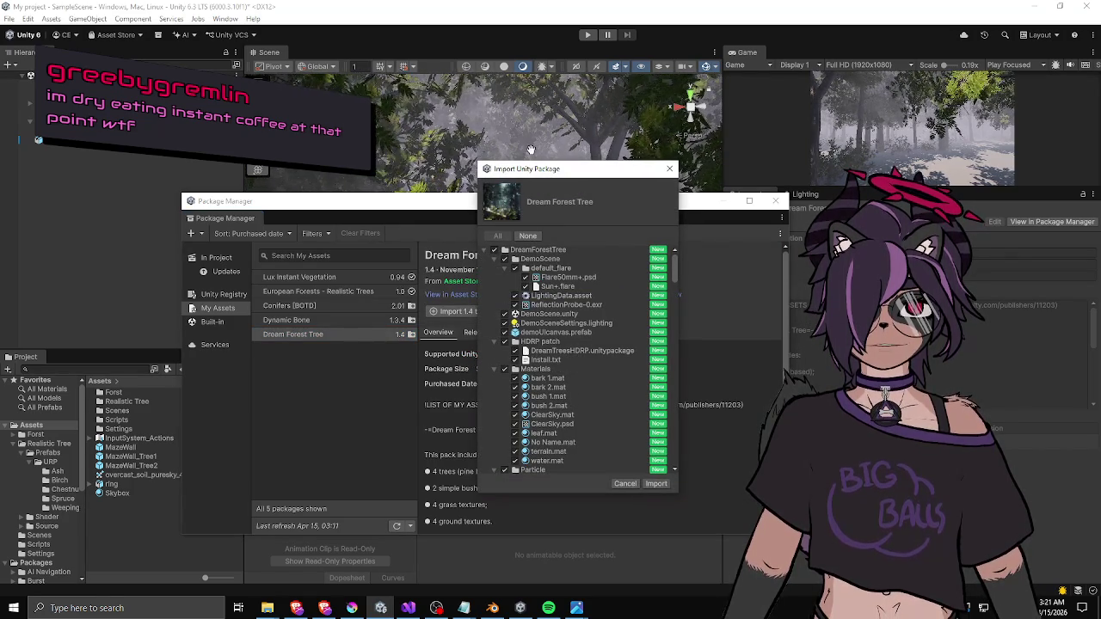
mouse_move(551, 169)
left_mouse_down()
mouse_move(683, 191)
mouse_move(1100, 197)
left_mouse_up()
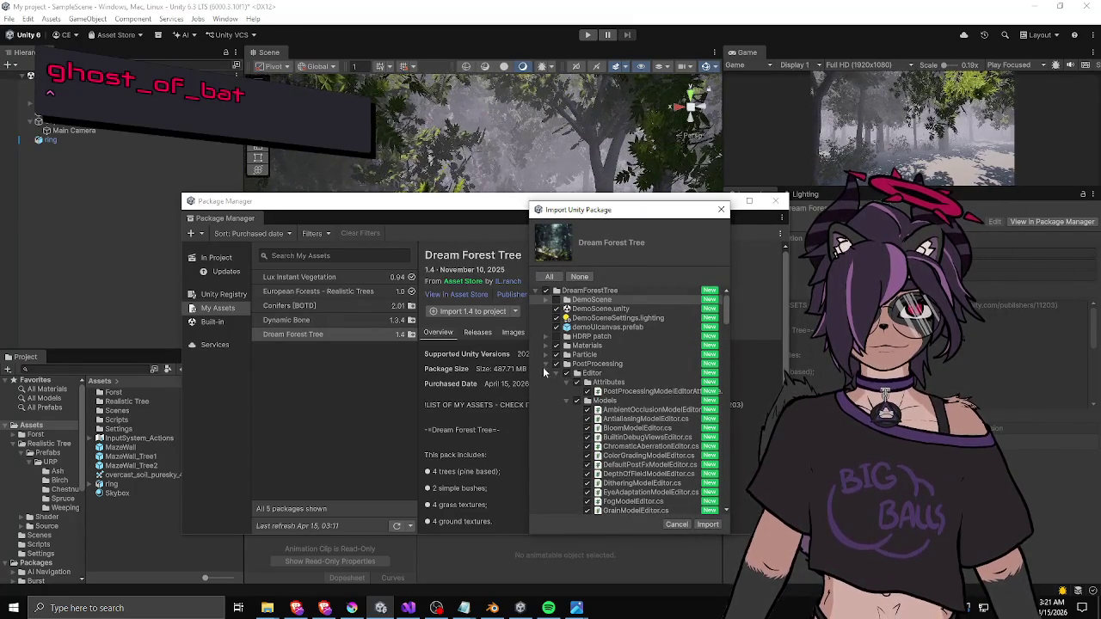
- Toggle the PostProcessing Profile, ReadMe.txt and Script entries, collapsing their folders
left_click(556, 363)
left_click(559, 366)
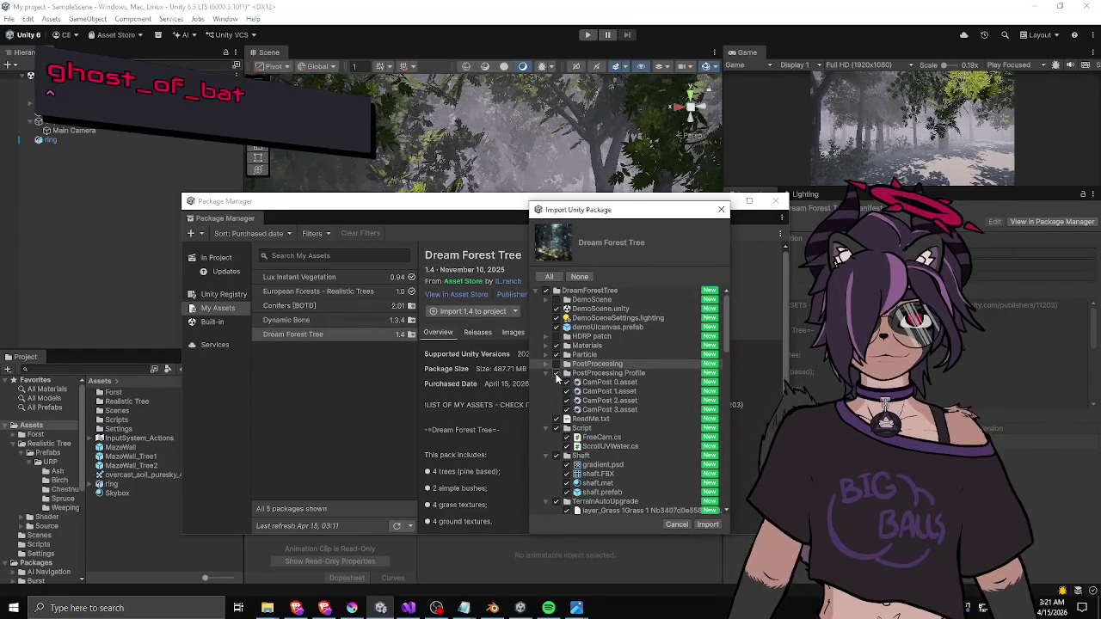
left_click(555, 373)
left_click(544, 373)
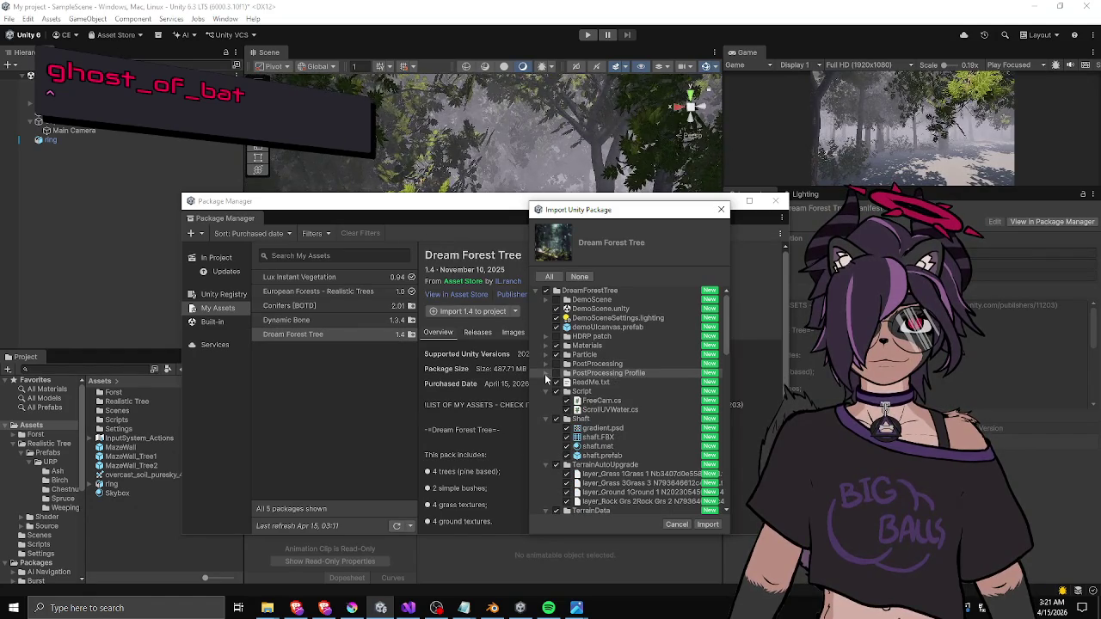
left_click(555, 382)
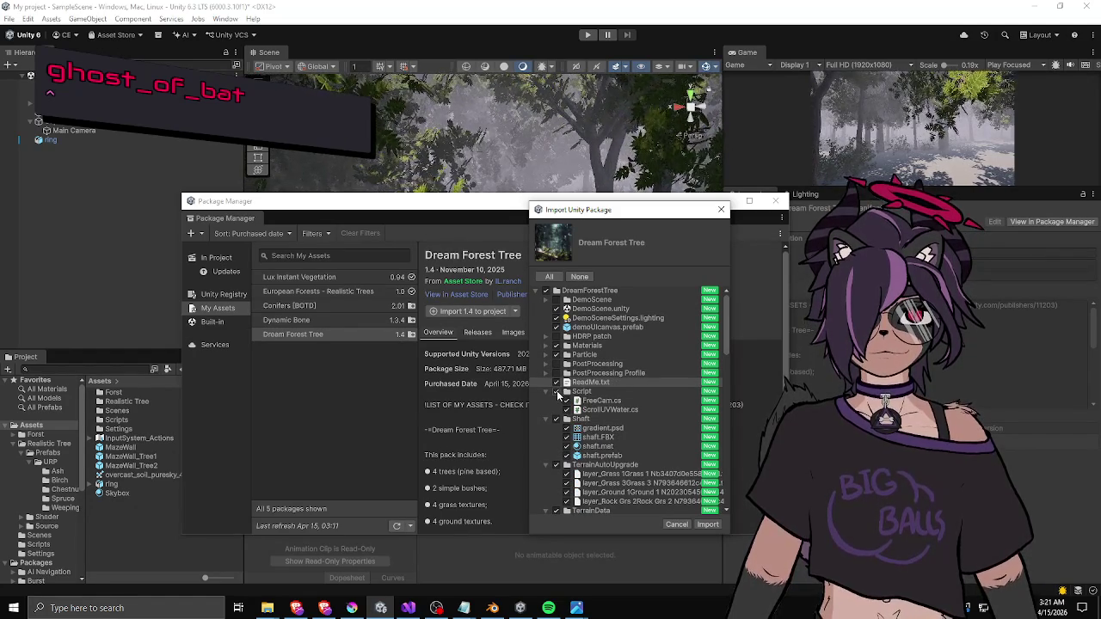
left_click(556, 391)
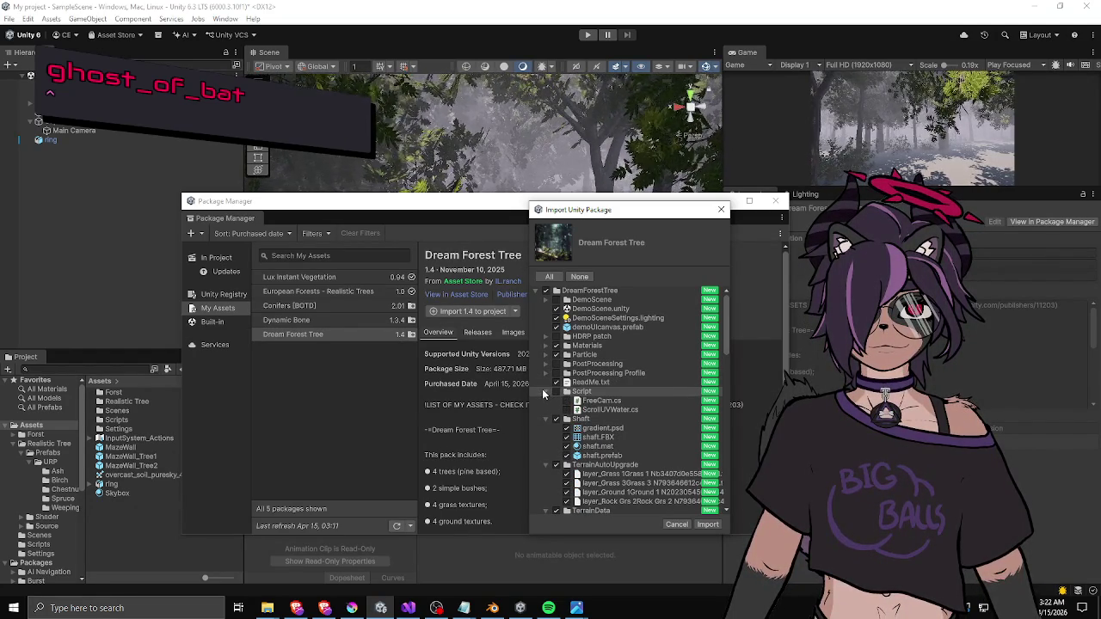
left_click(544, 392)
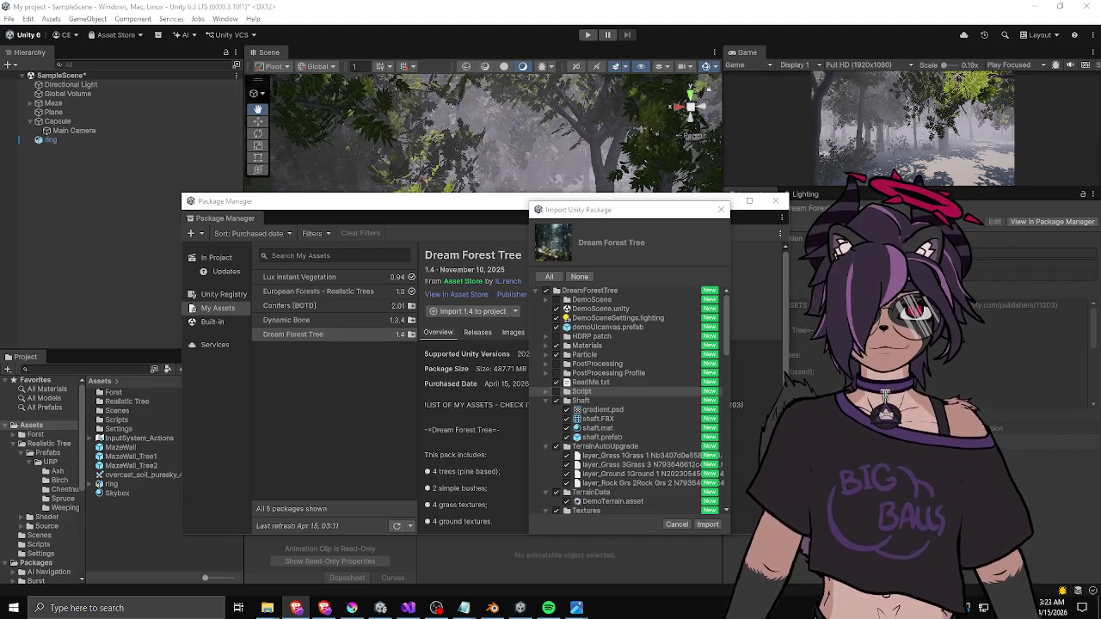
- Scroll through the Dream Forest Tree file list, checking every file is marked New
scroll(634, 368, "down", 5)
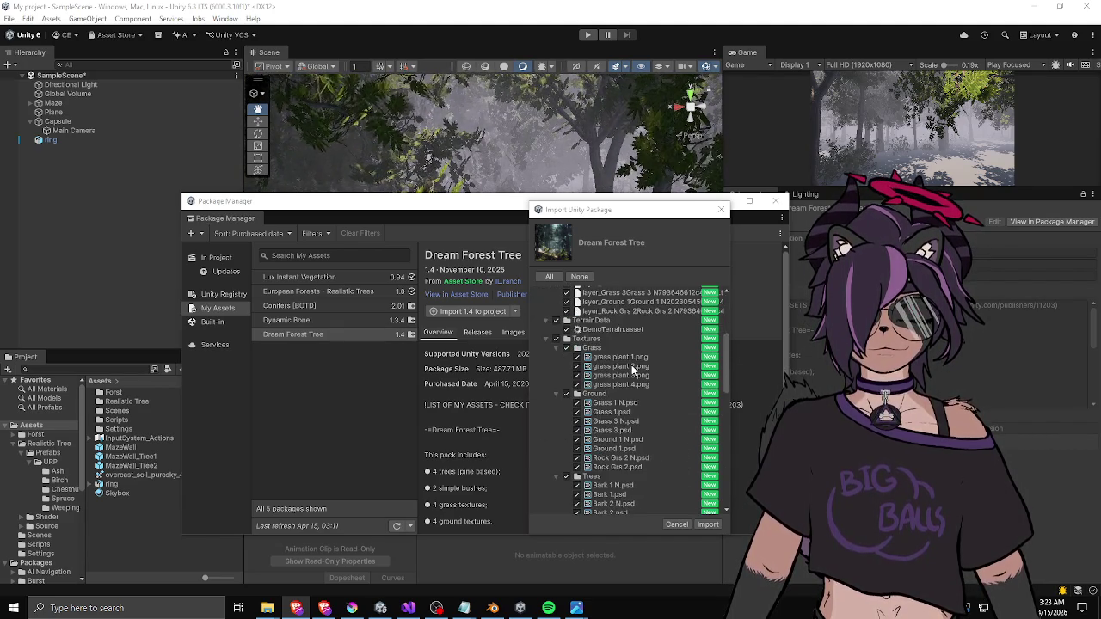
scroll(632, 368, "down", 10)
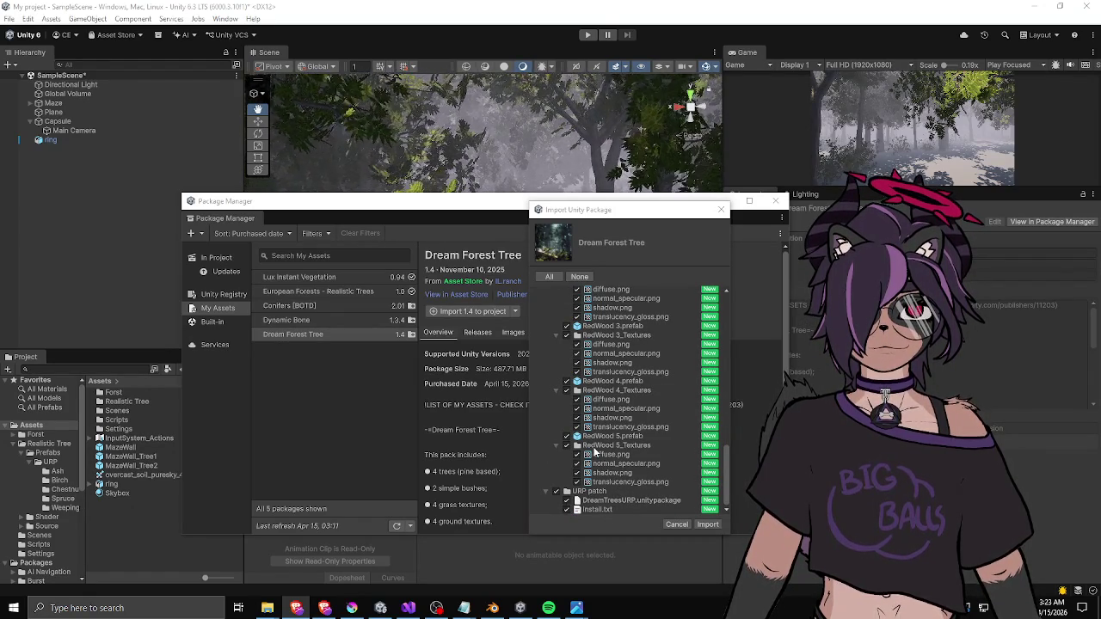
scroll(595, 452, "up", 5)
scroll(594, 441, "up", 8)
scroll(594, 440, "up", 10)
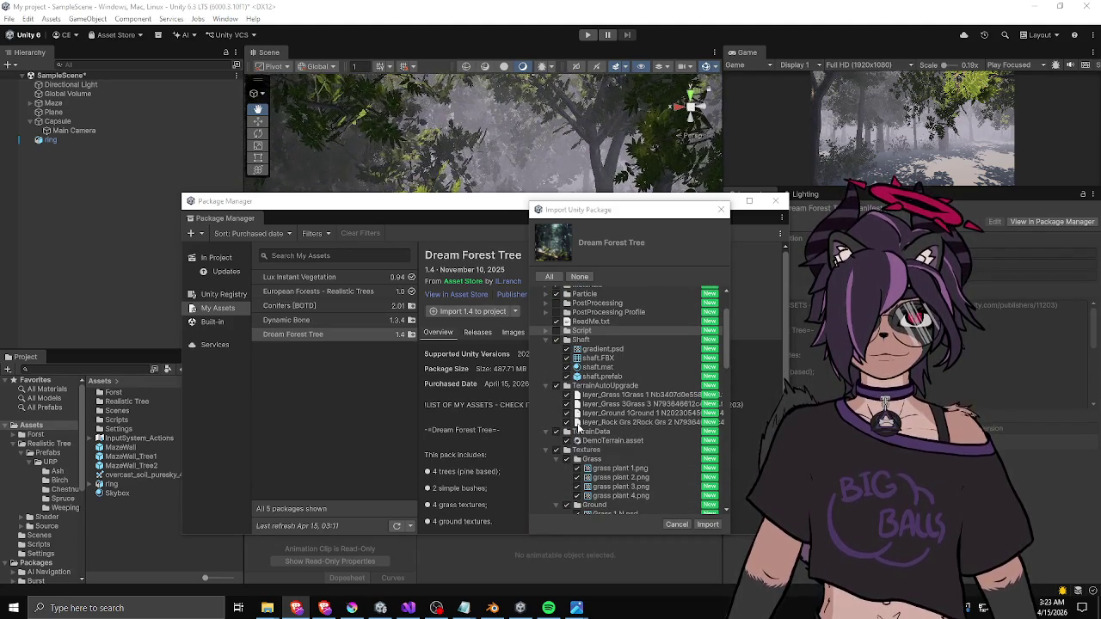
scroll(577, 401, "up", 2)
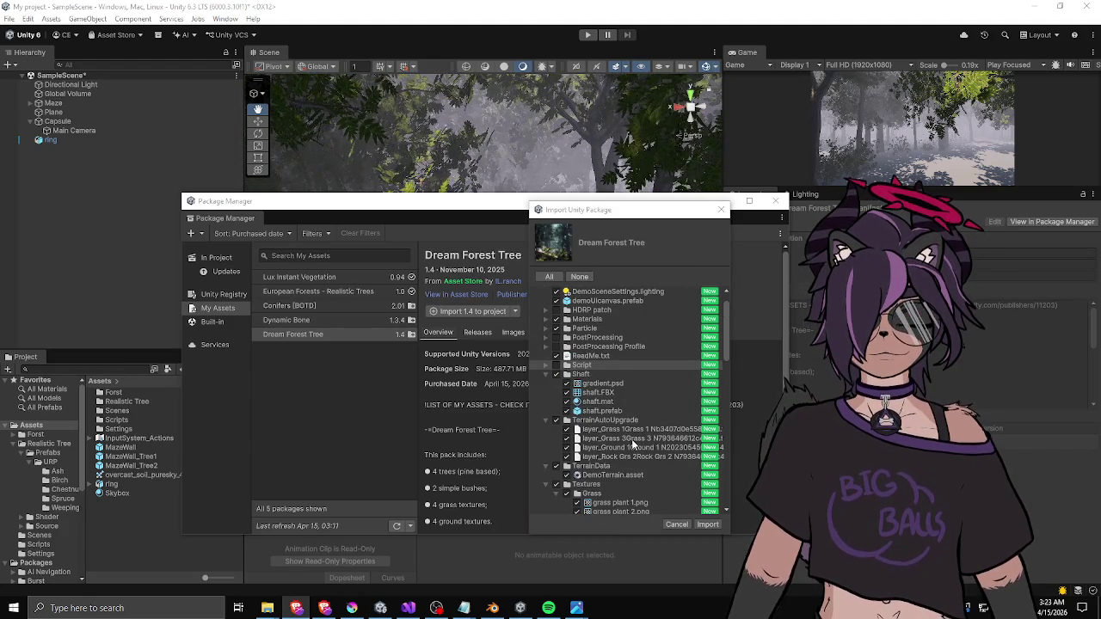
scroll(620, 430, "up", 1)
- Widen the Dream Forest Tree import window and collapse the Textures folder
left_click_drag(529, 443, 425, 448)
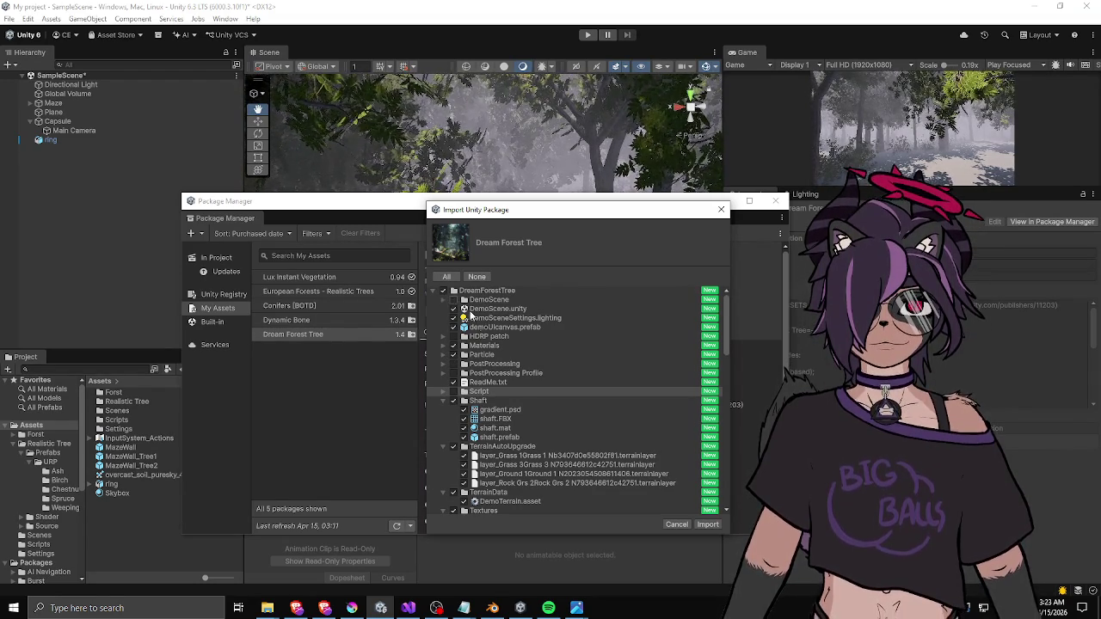
scroll(456, 368, "down", 10)
scroll(456, 368, "down", 10)
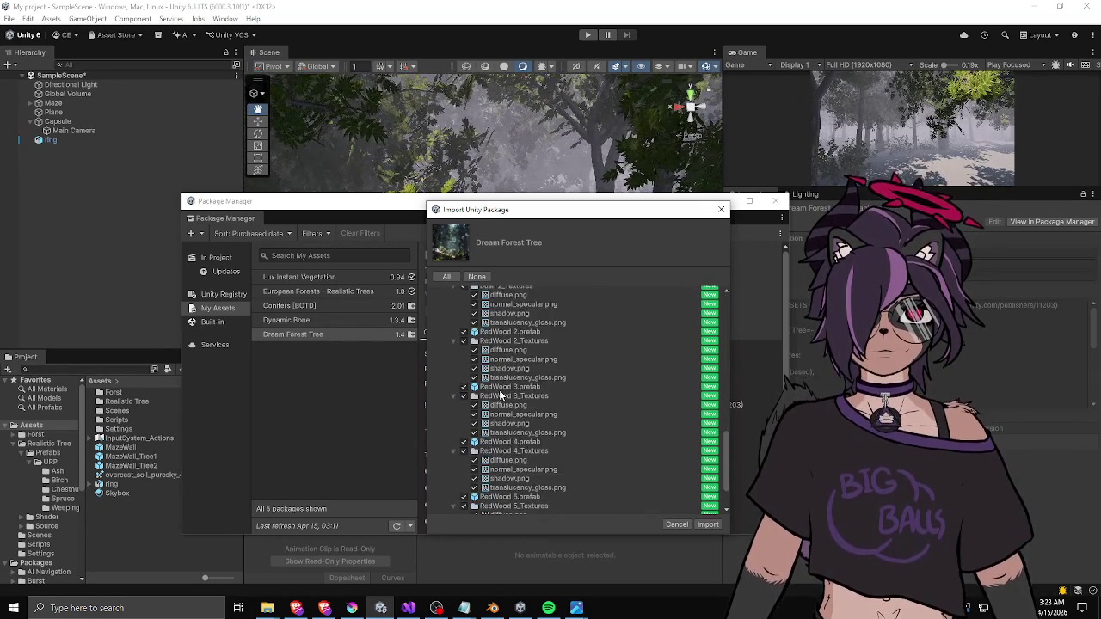
scroll(500, 395, "up", 10)
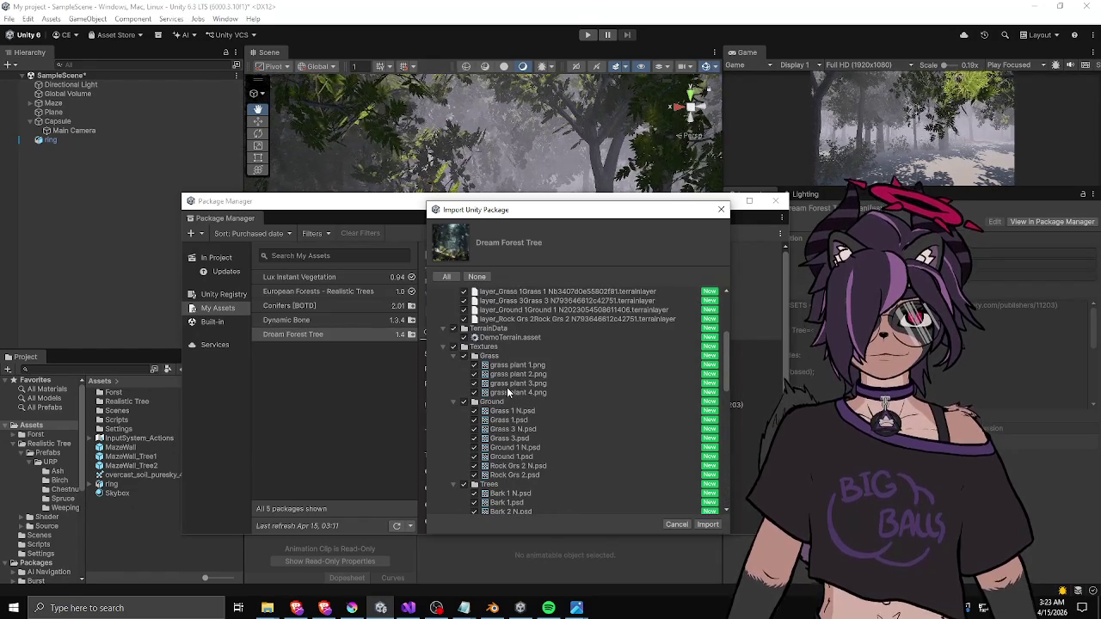
left_click(443, 347)
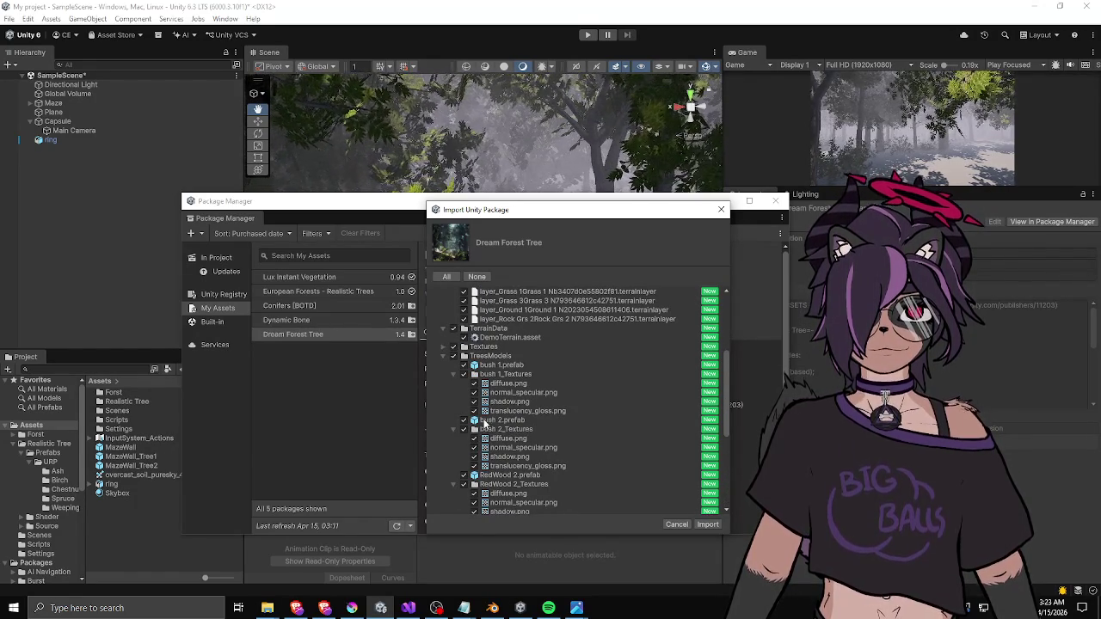
- Review the TreesModels bush and RedWood prefabs, then import Dream Forest Tree
scroll(498, 379, "down", 8)
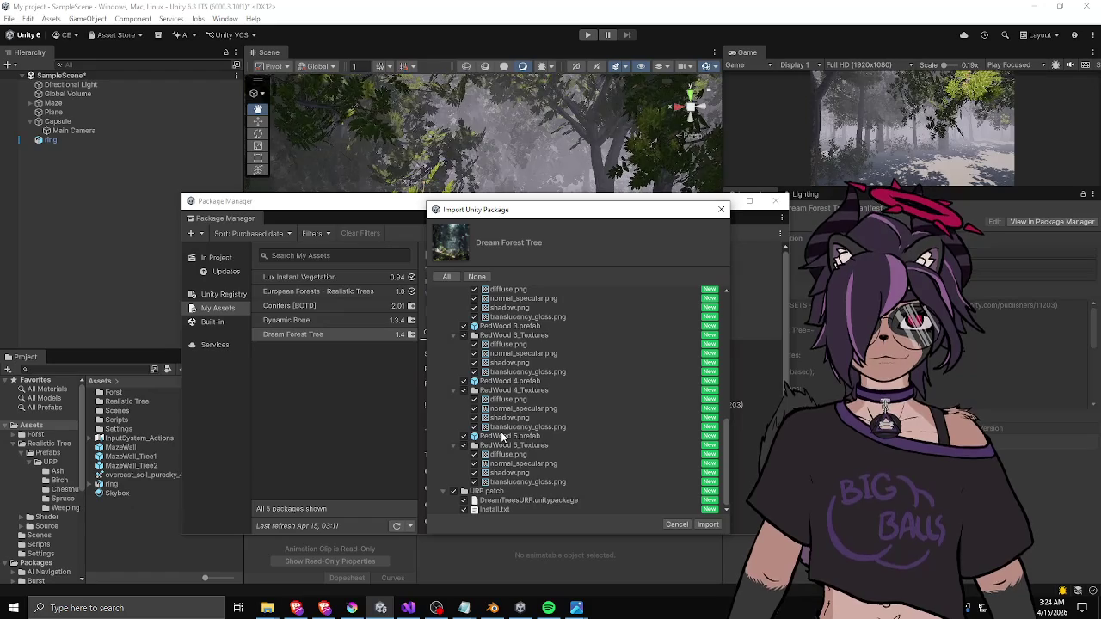
left_click(502, 436)
scroll(502, 436, "up", 5)
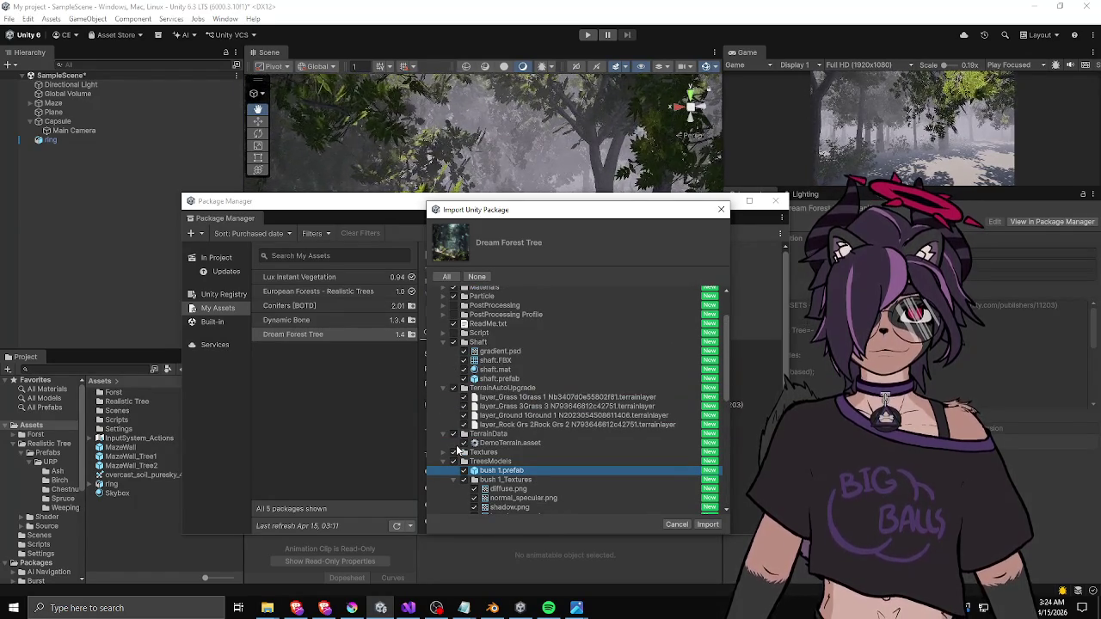
scroll(472, 324, "up", 3)
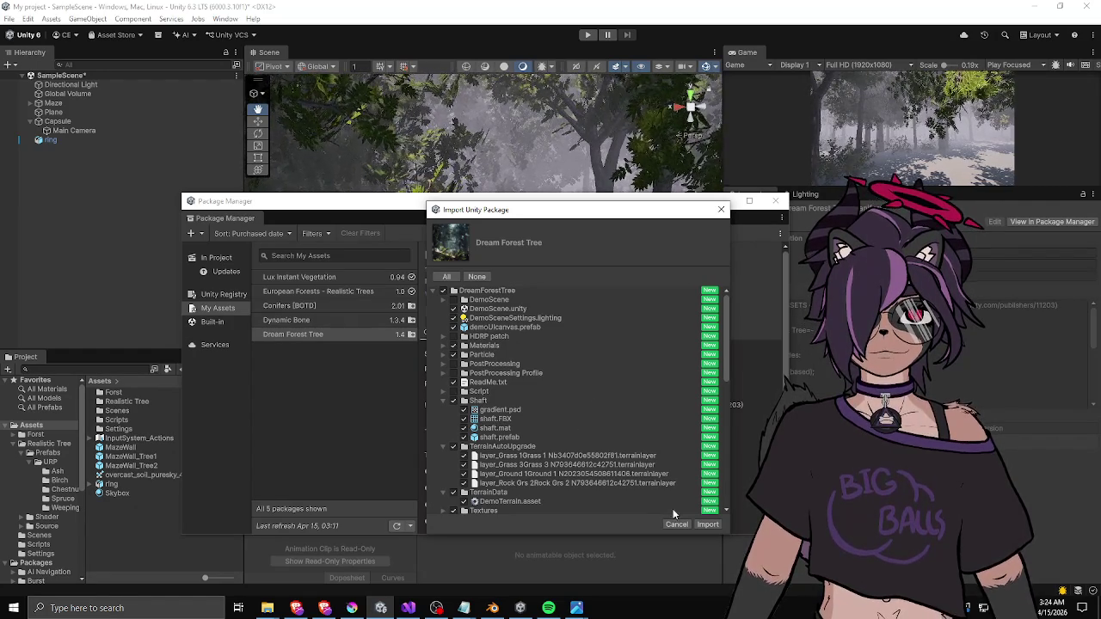
left_click(708, 525)
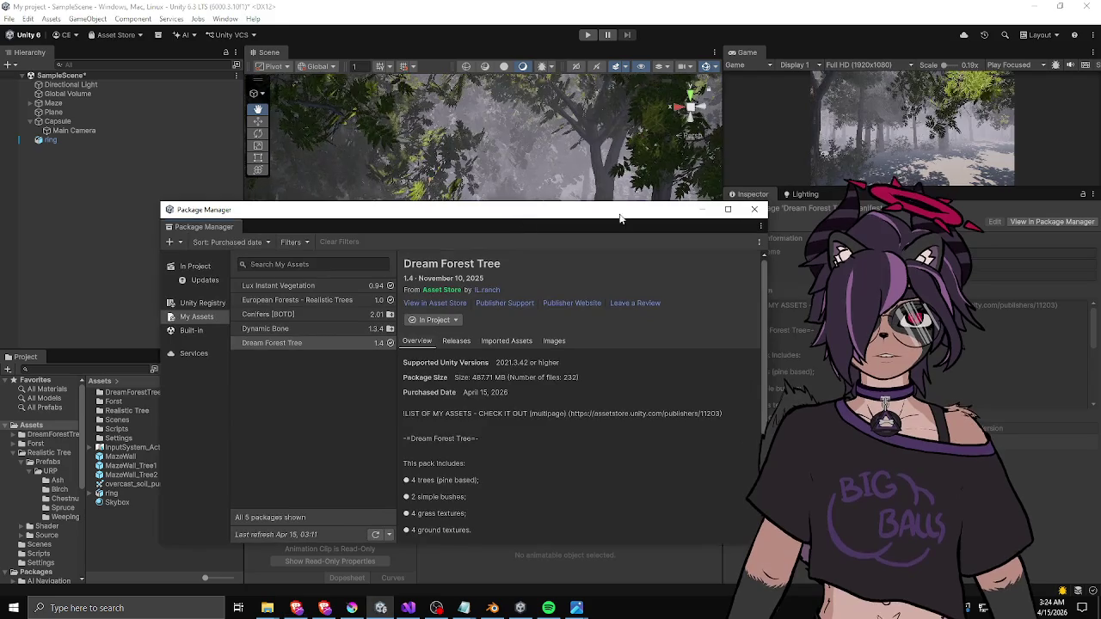
- Close the Package Manager once the Dream Forest Tree import has finished
left_click(456, 176)
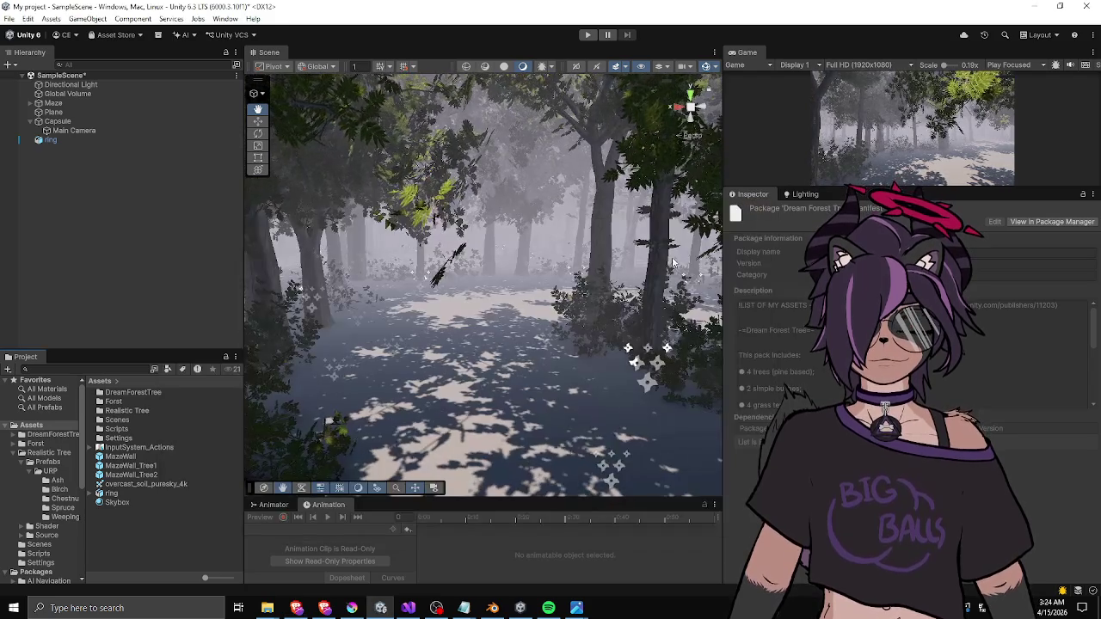
- Browse to DreamForestTree/TreesModels, inspect the RedWood 2 prefab, and drag it into the scene
double_click(123, 393)
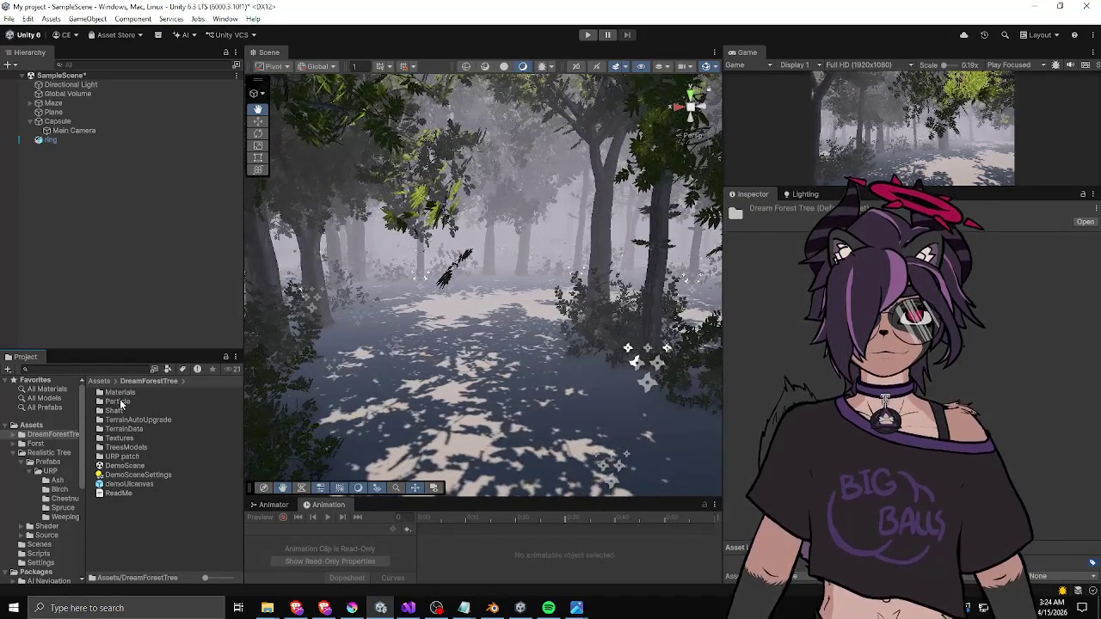
double_click(120, 448)
left_click(125, 466)
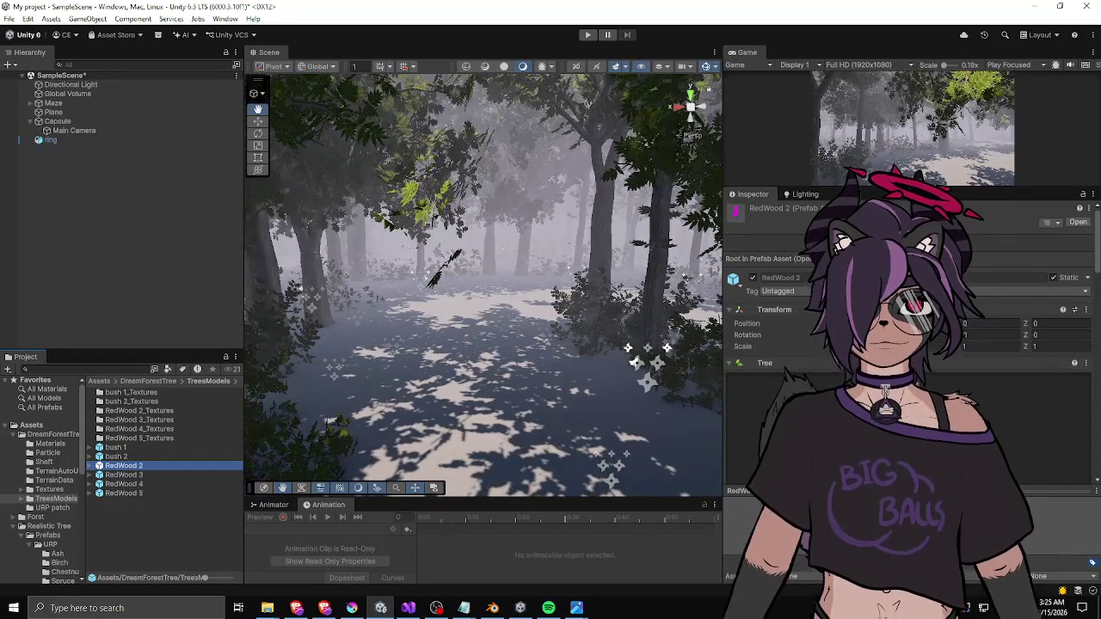
left_click(729, 365)
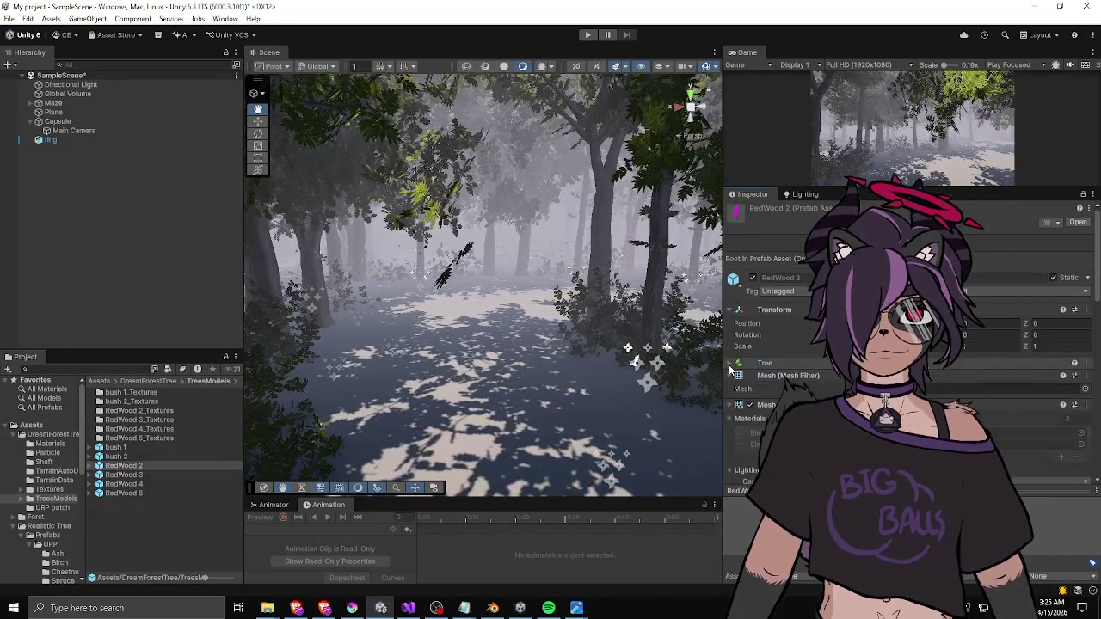
left_click(729, 365)
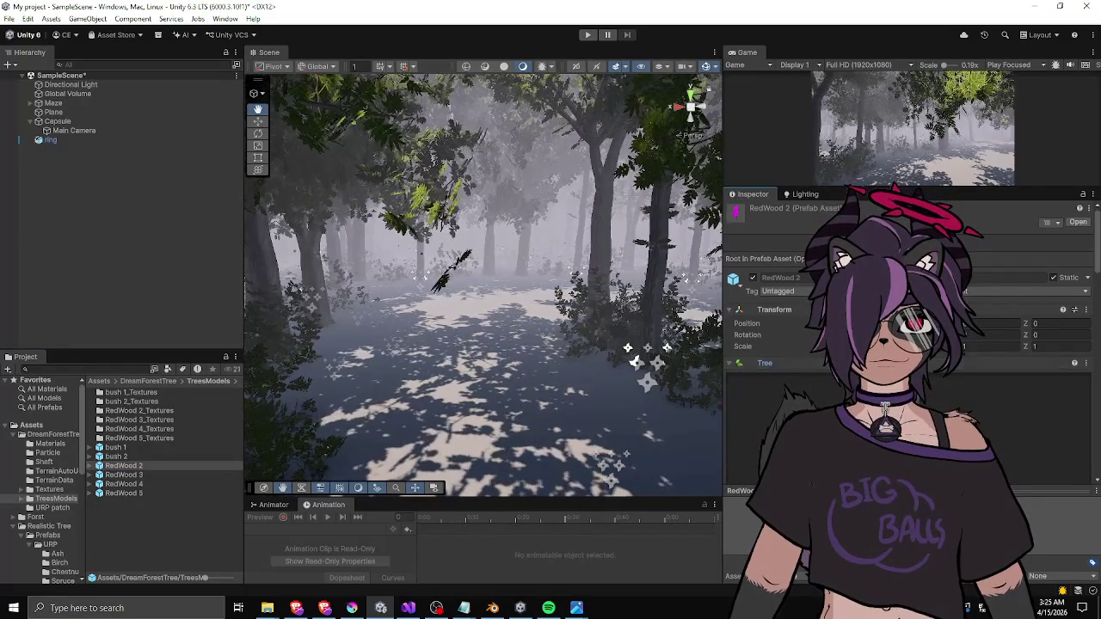
scroll(774, 370, "down", 2)
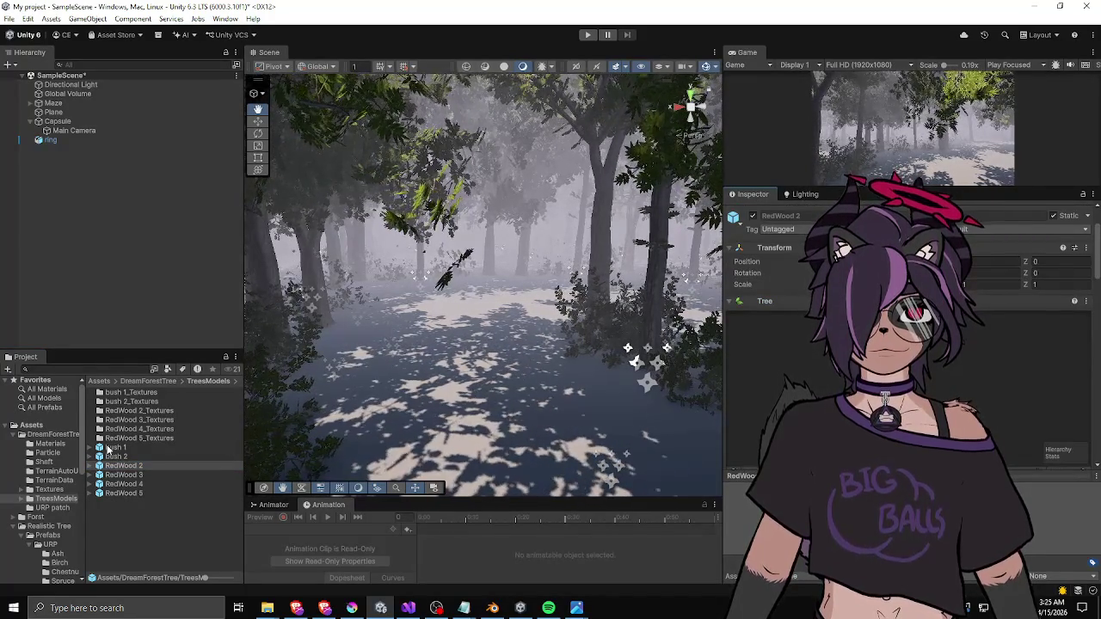
left_click_drag(123, 465, 535, 404)
- Frame the newly placed RedWood 2 tree in the Scene view
scroll(536, 400, "down", 5)
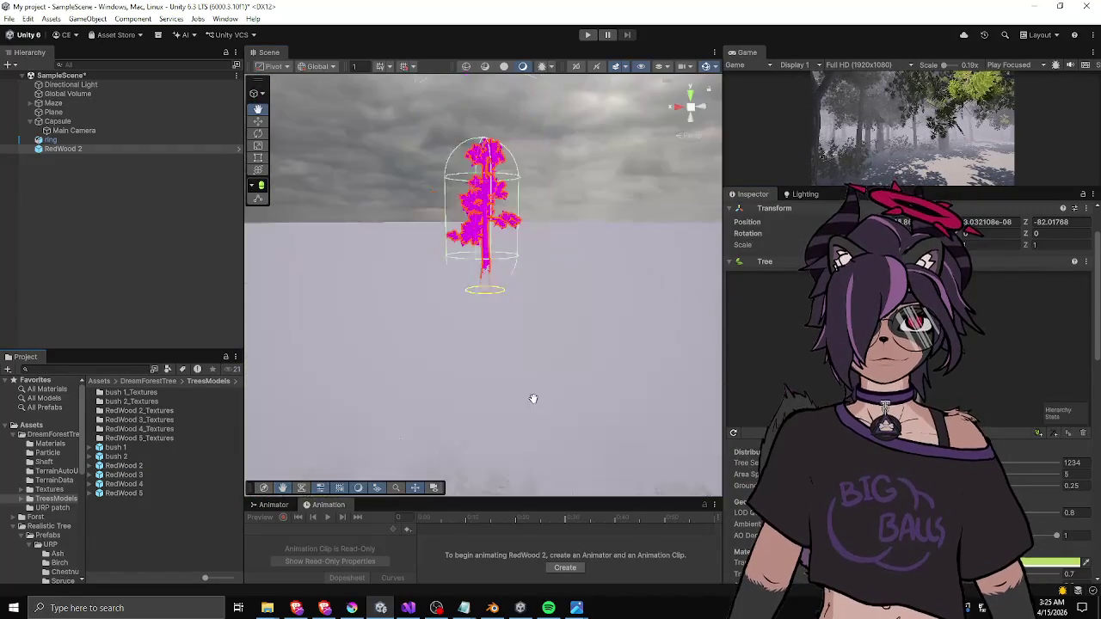
scroll(526, 393, "up", 10)
scroll(514, 304, "down", 10)
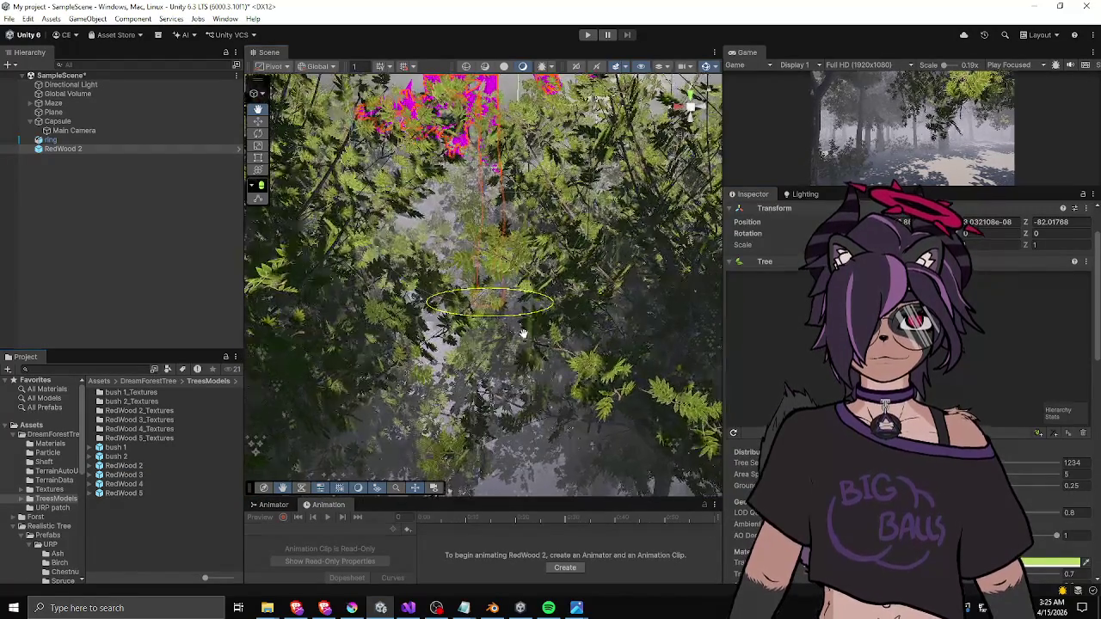
key("f")
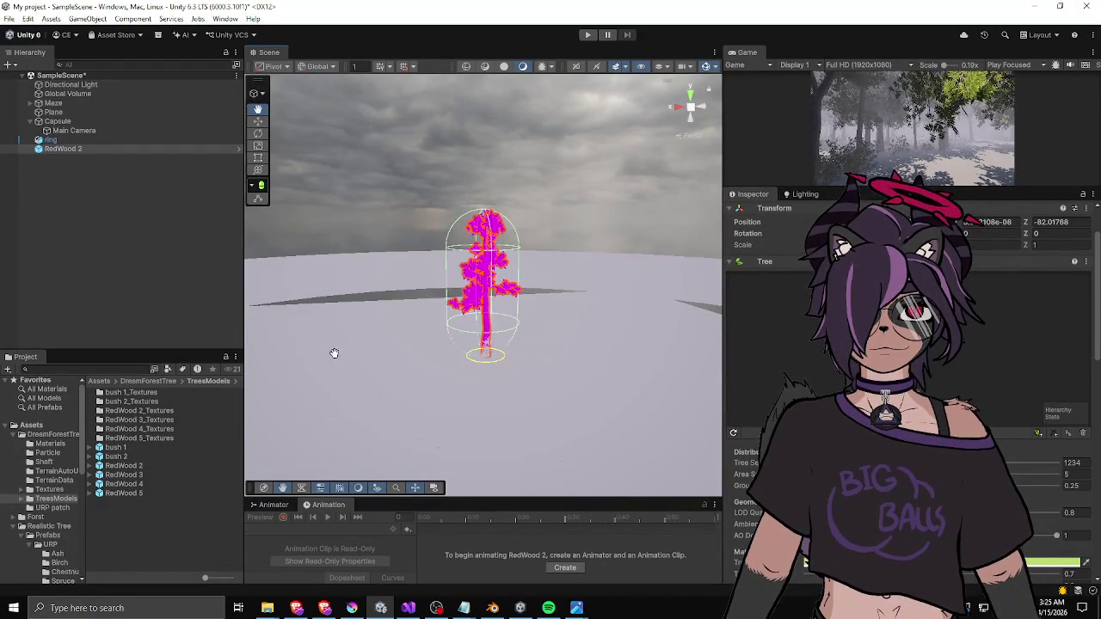
- Open DreamForestTree's URP patch folder, read Install, and launch the DreamTreesURP package
left_click(153, 380)
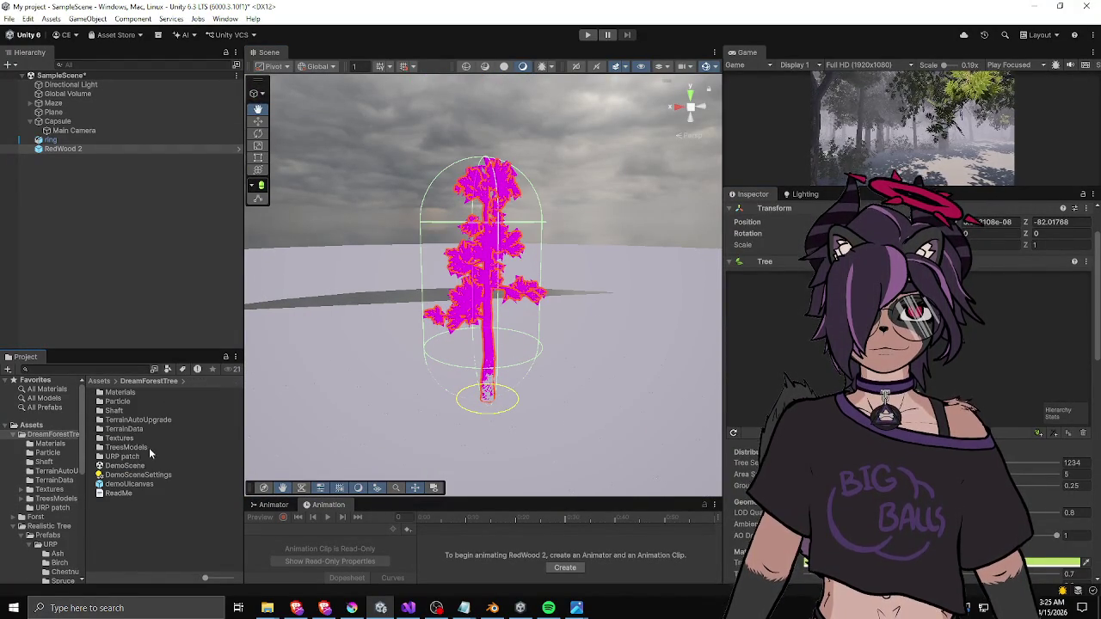
double_click(138, 456)
left_click(118, 402)
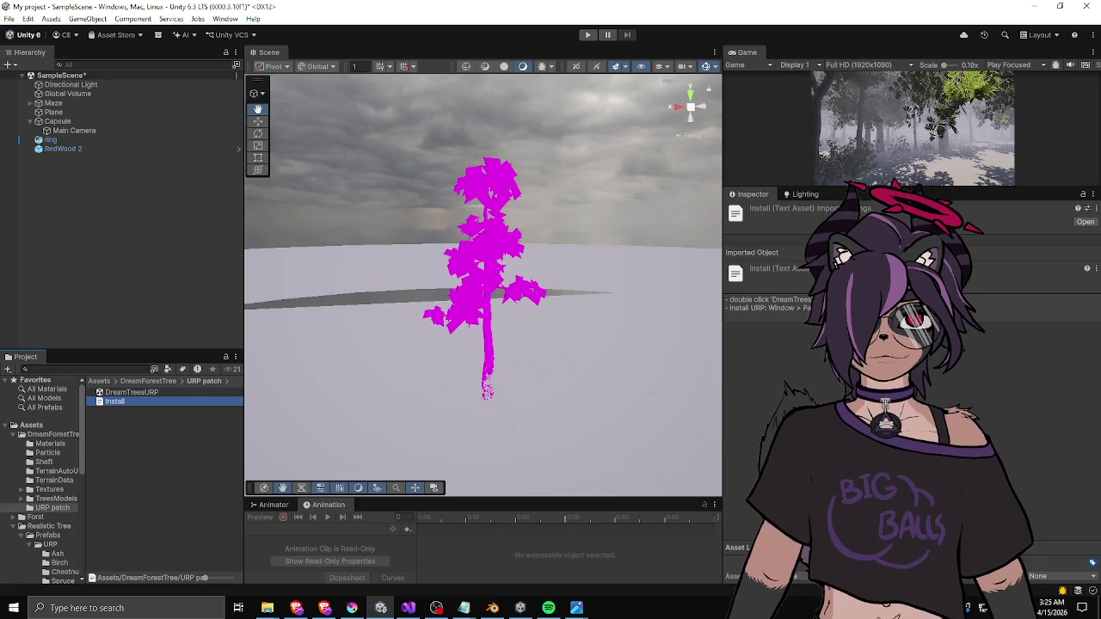
left_click(131, 394)
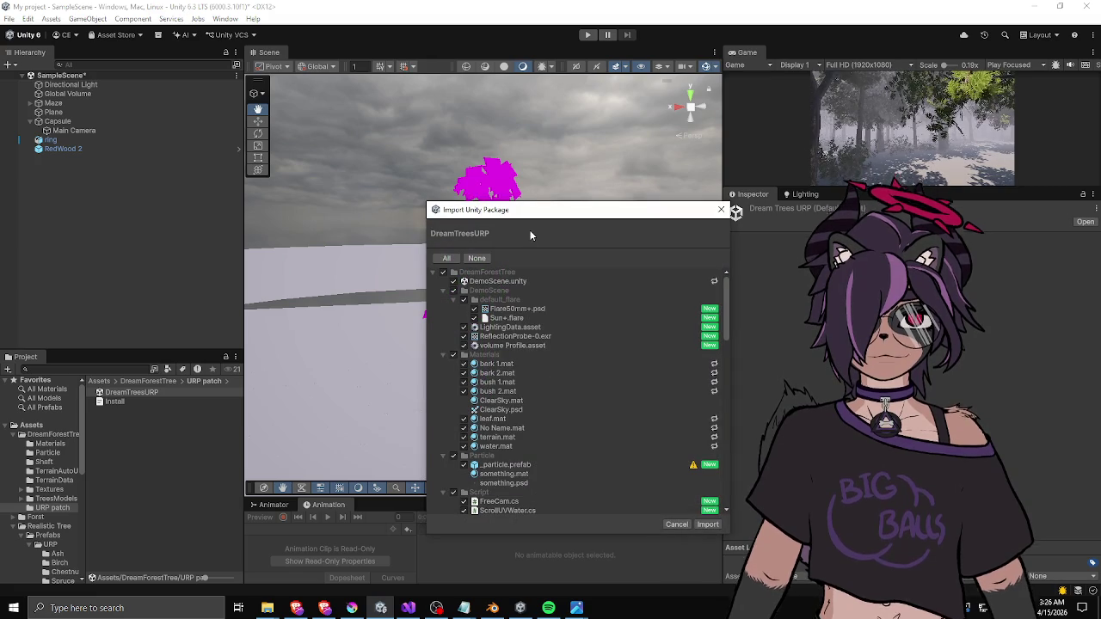
- Review the DreamTreesURP import list and exclude the Script folder files
left_click_drag(459, 210, 352, 195)
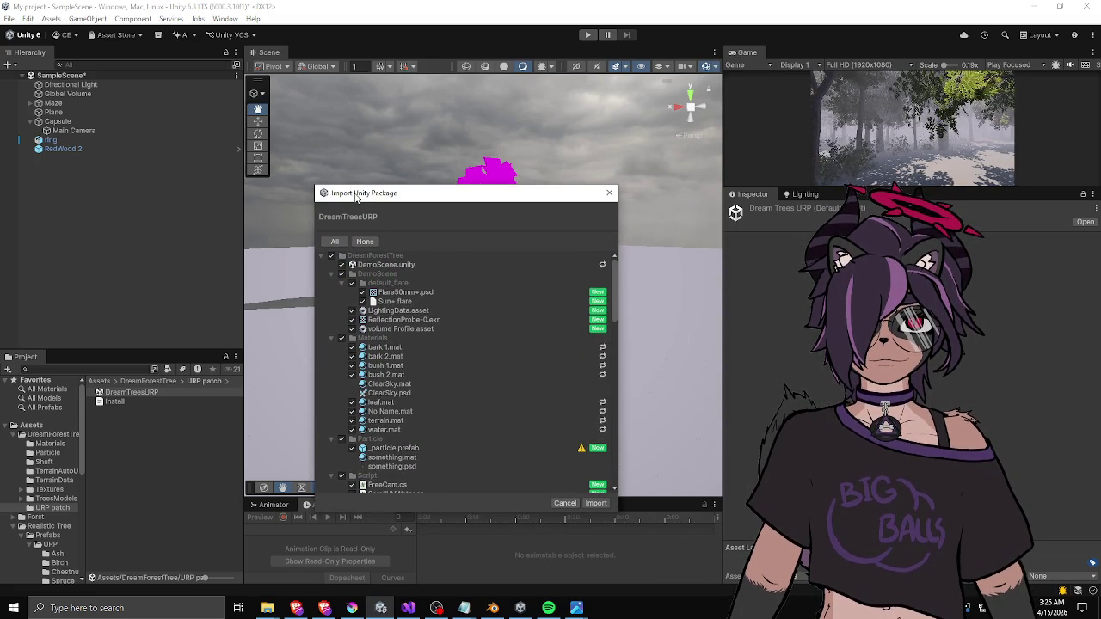
scroll(388, 309, "down", 5)
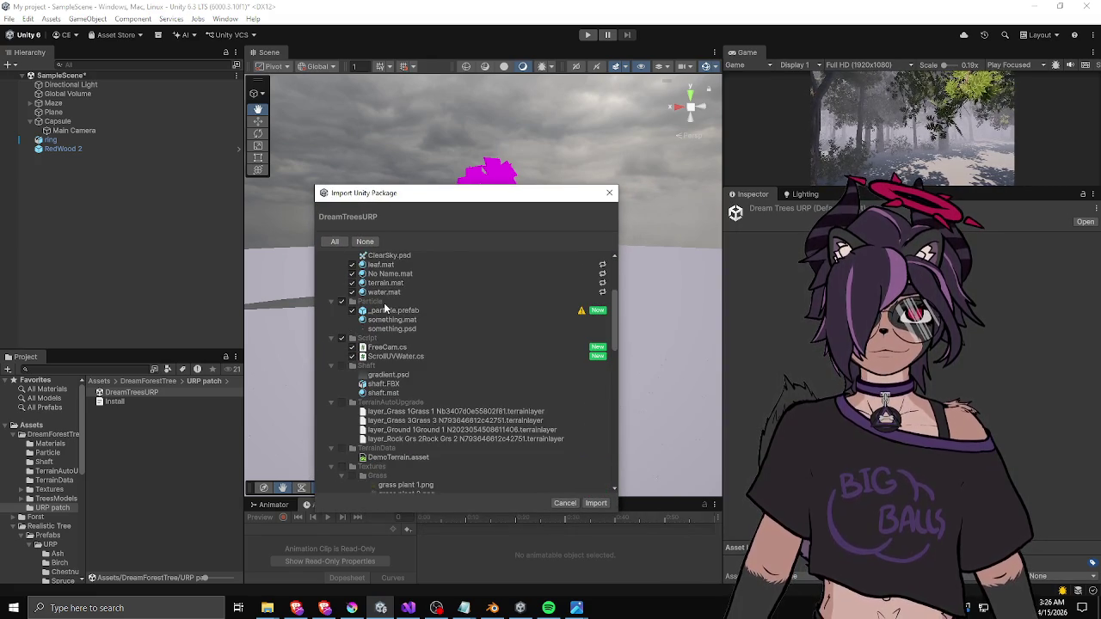
scroll(383, 303, "down", 10)
scroll(385, 303, "up", 6)
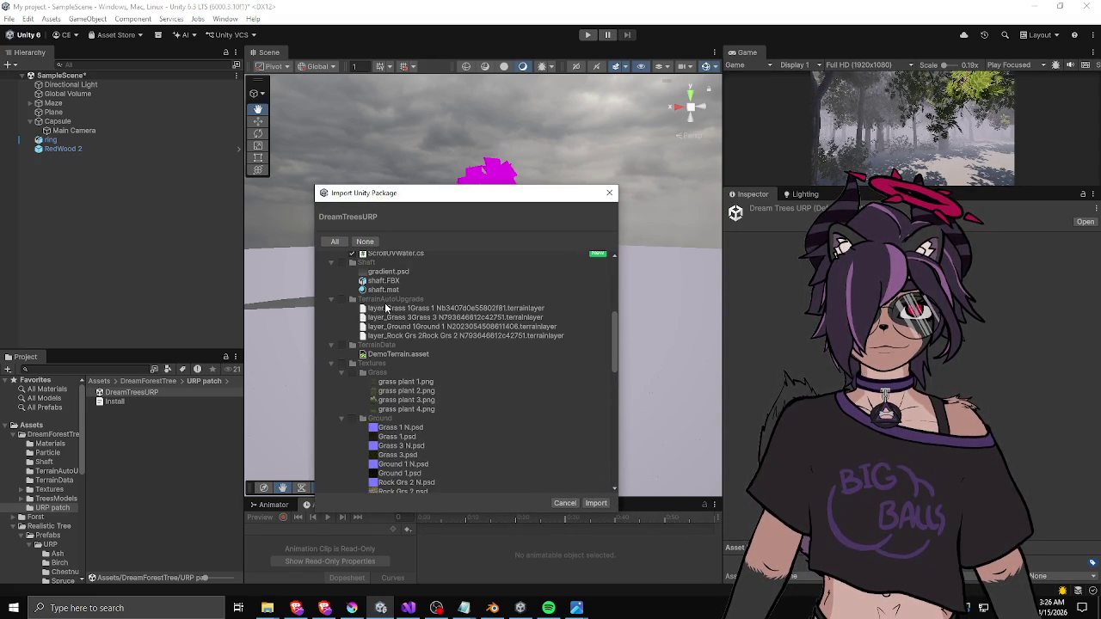
left_click(343, 364)
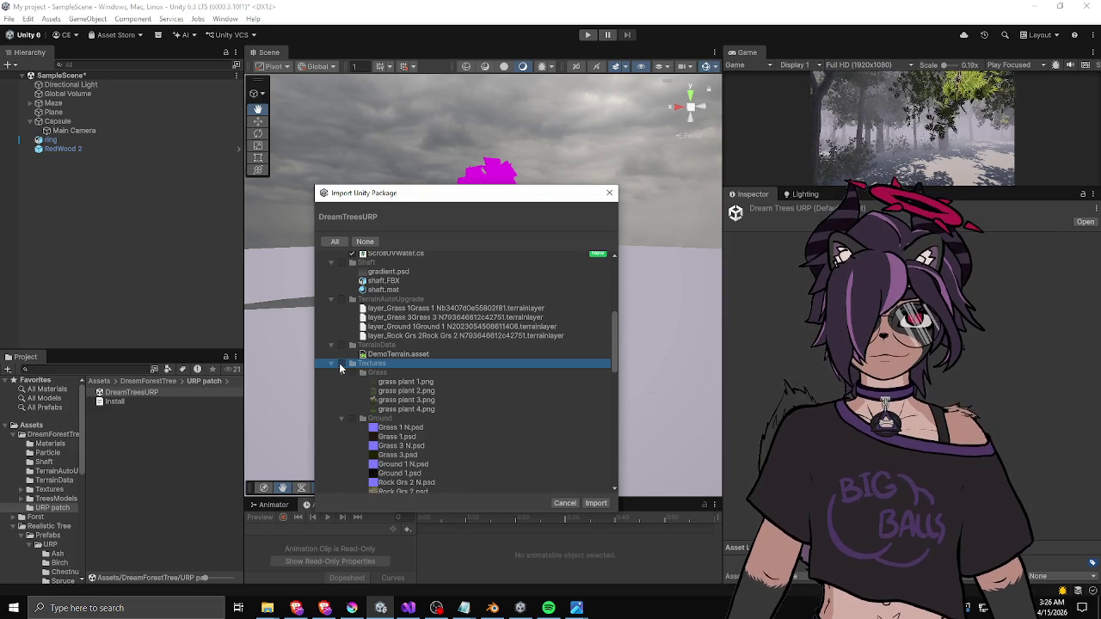
scroll(355, 363, "down", 10)
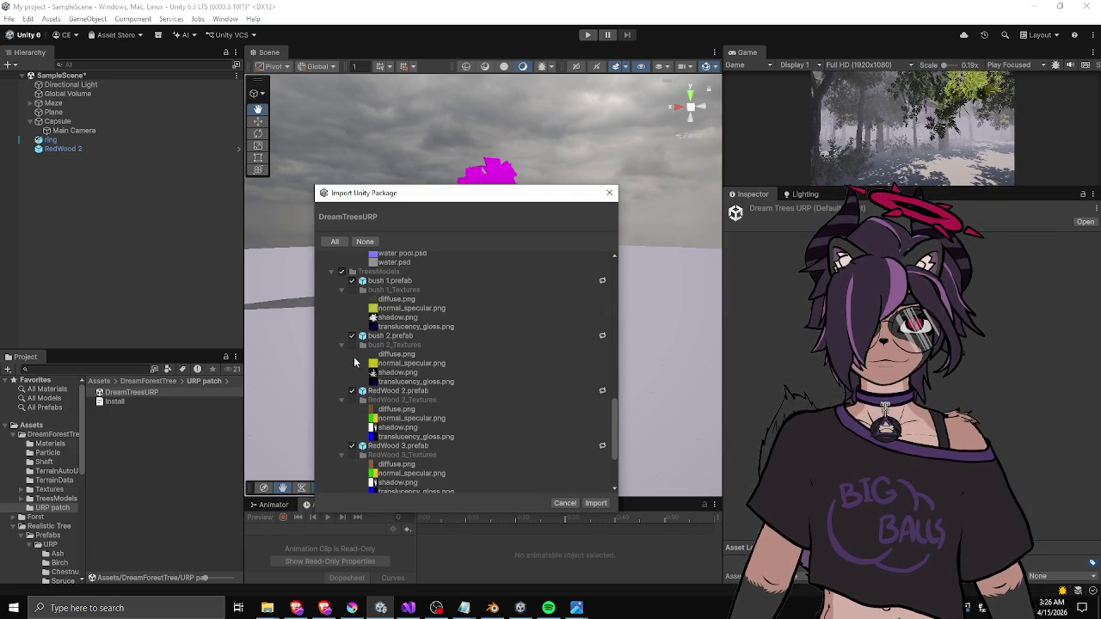
scroll(355, 363, "down", 4)
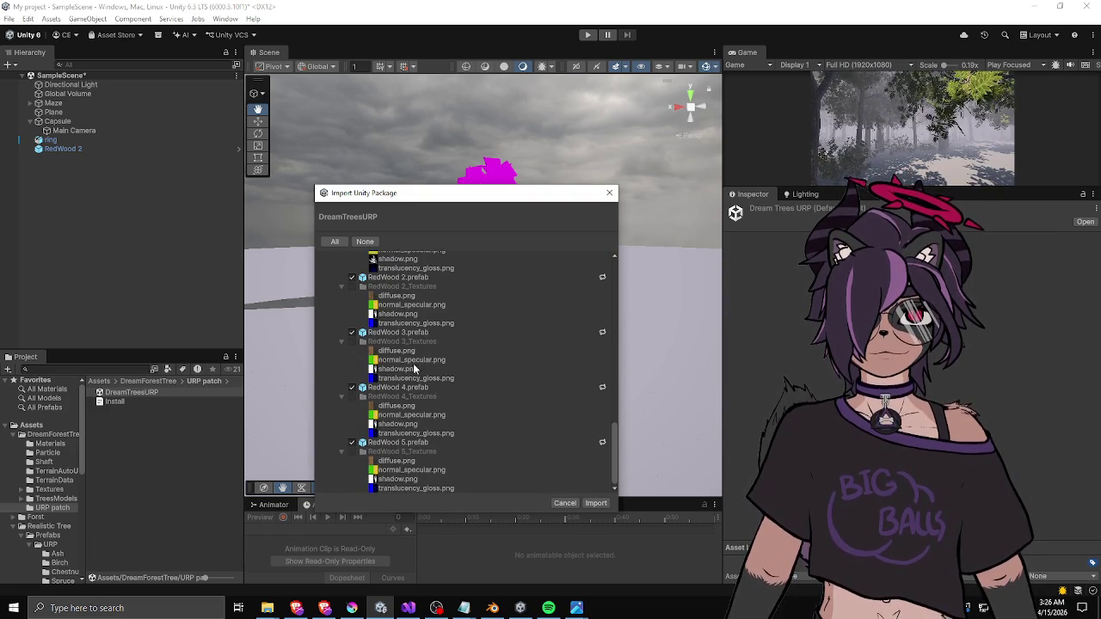
scroll(416, 362, "up", 20)
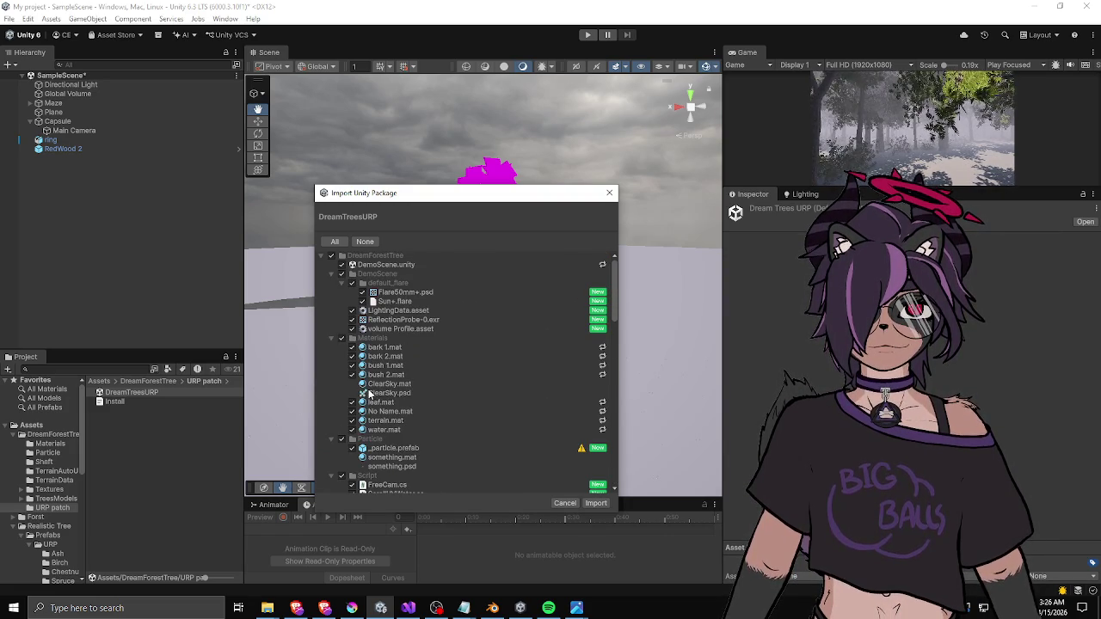
scroll(387, 388, "down", 3)
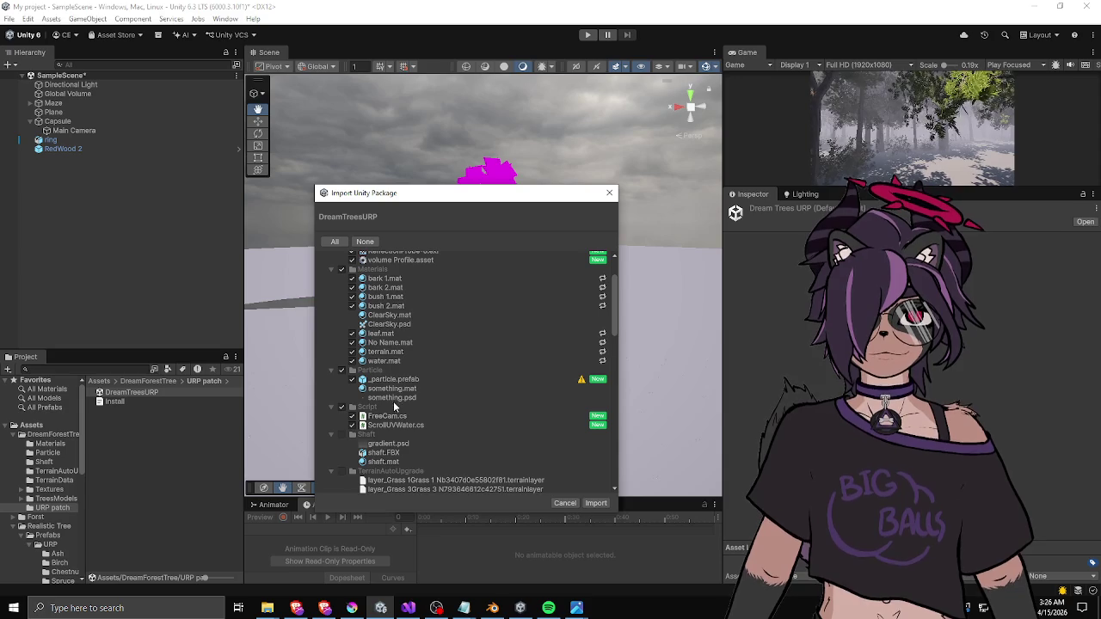
left_click(341, 406)
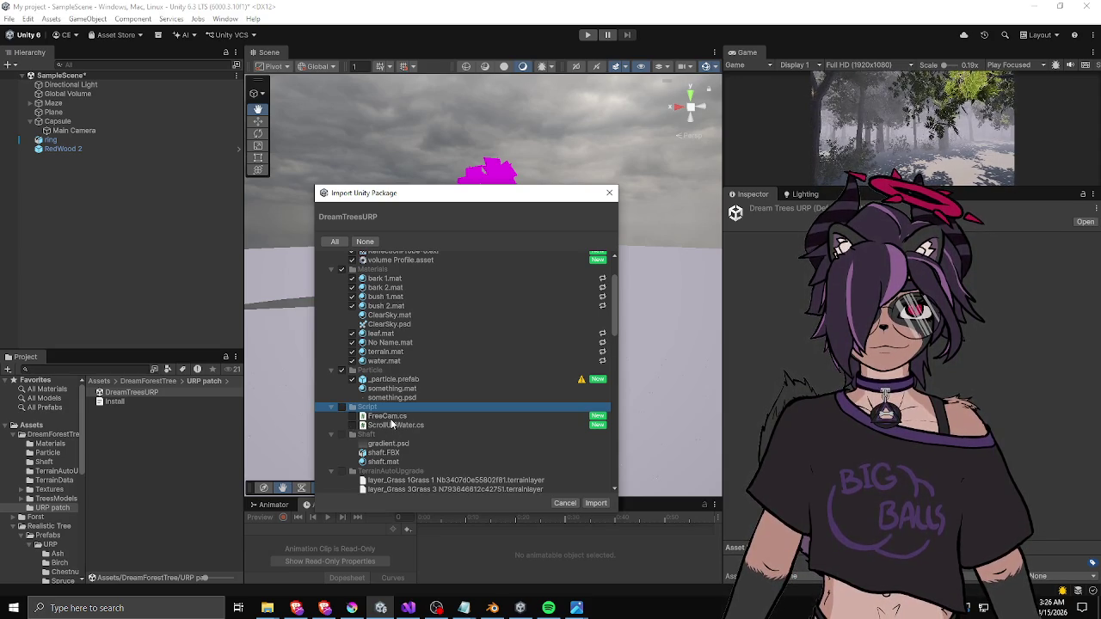
- Re-include the DemoScene files and import the DreamTreesURP package
scroll(378, 424, "down", 3)
scroll(388, 423, "up", 5)
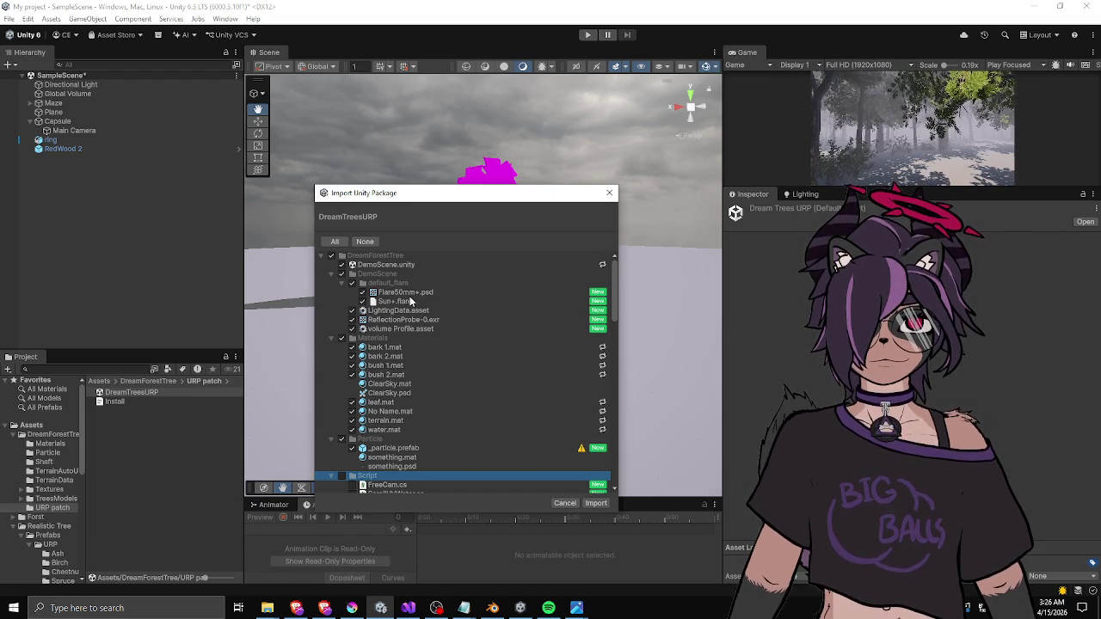
left_click(342, 274)
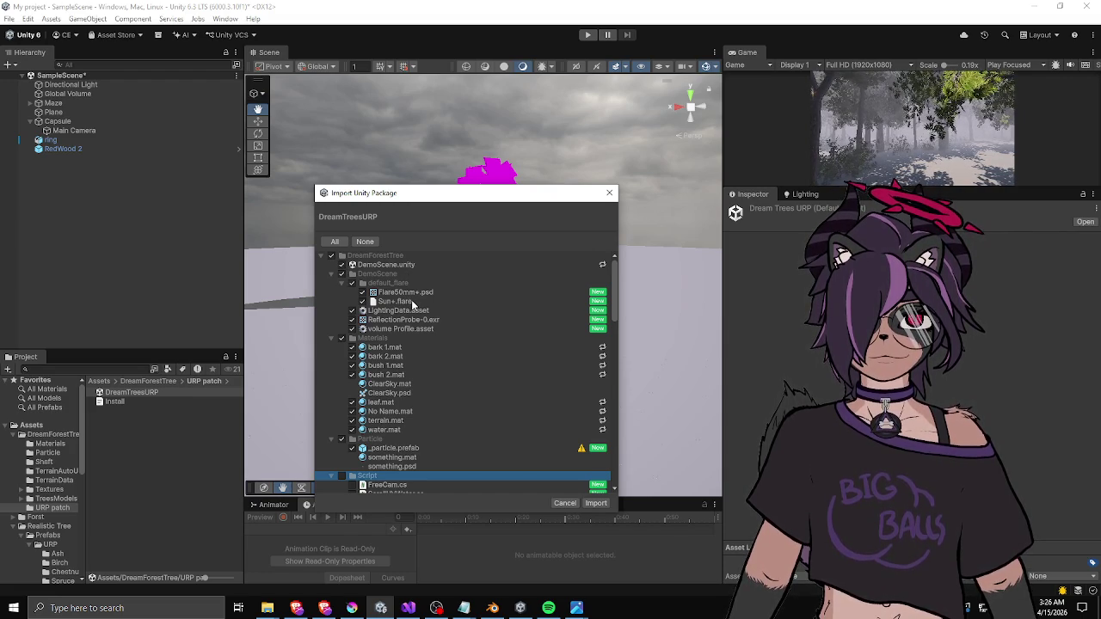
scroll(464, 314, "down", 1)
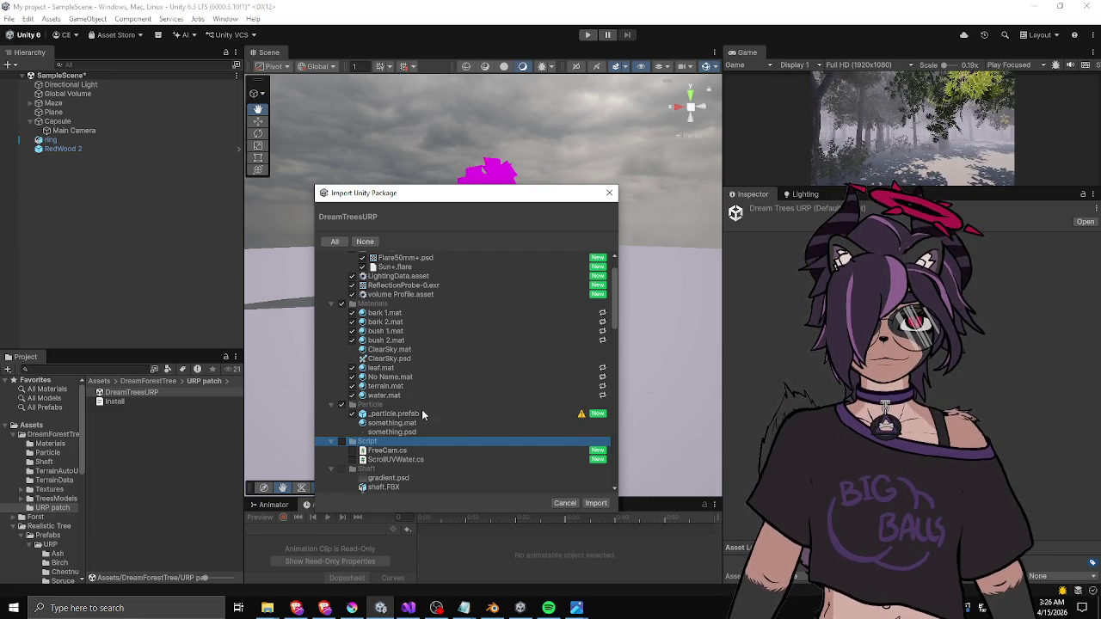
scroll(421, 413, "down", 3)
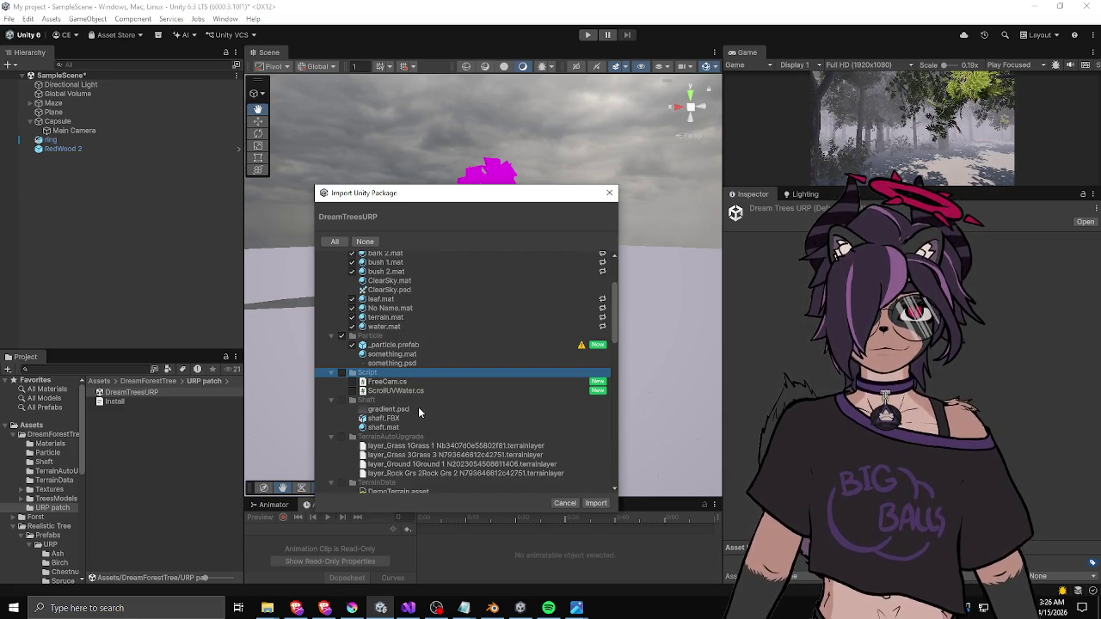
scroll(419, 413, "down", 6)
scroll(418, 407, "down", 2)
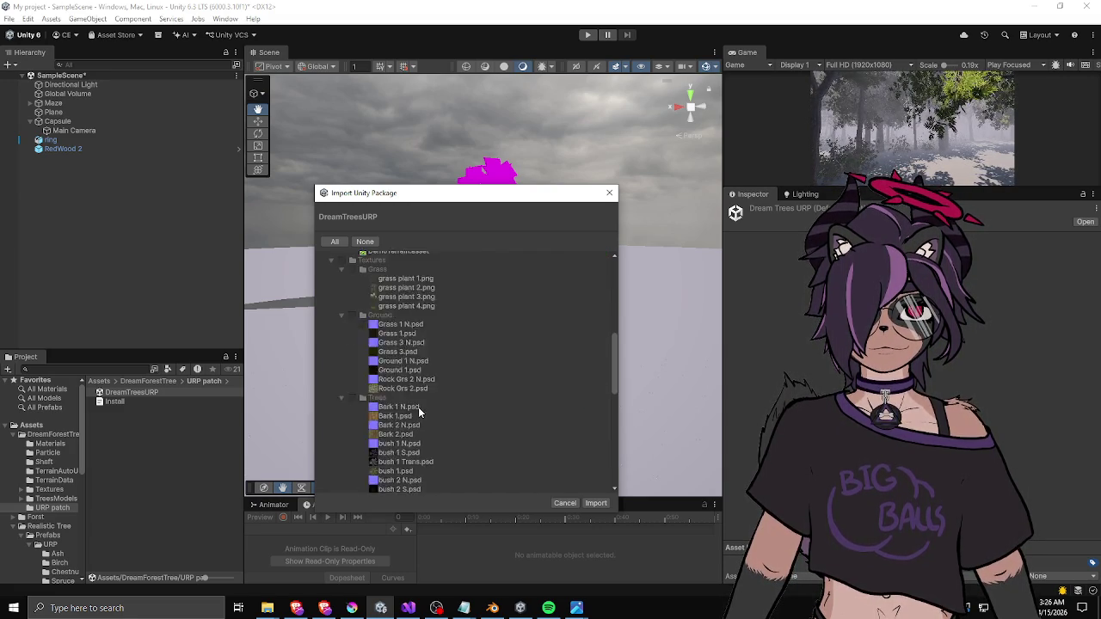
scroll(418, 407, "up", 3)
scroll(375, 326, "down", 1)
scroll(422, 370, "down", 10)
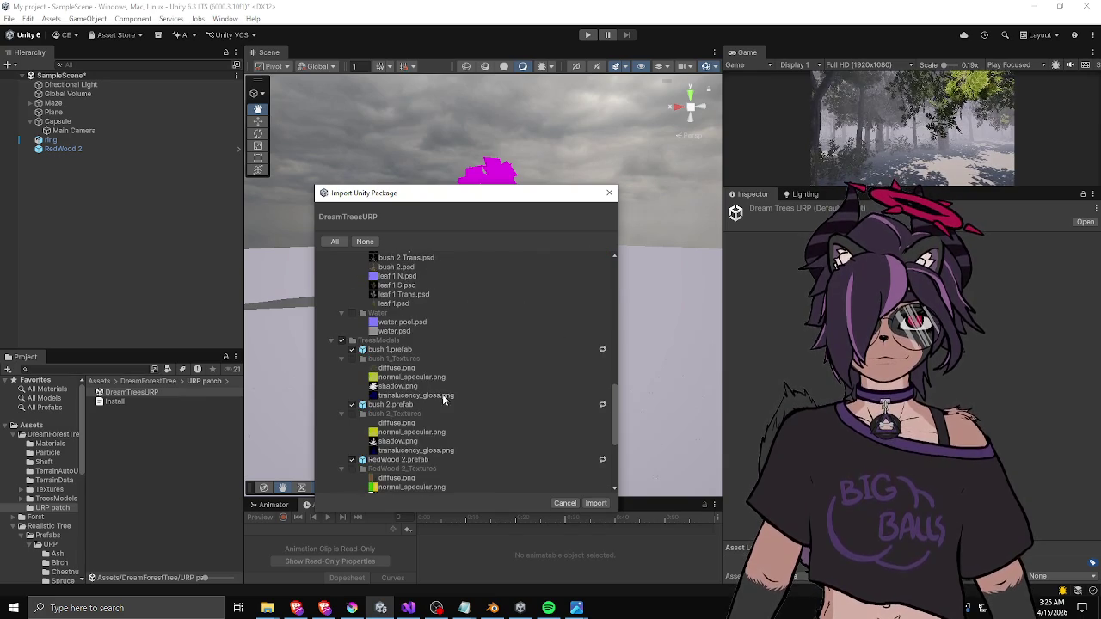
left_click(596, 502)
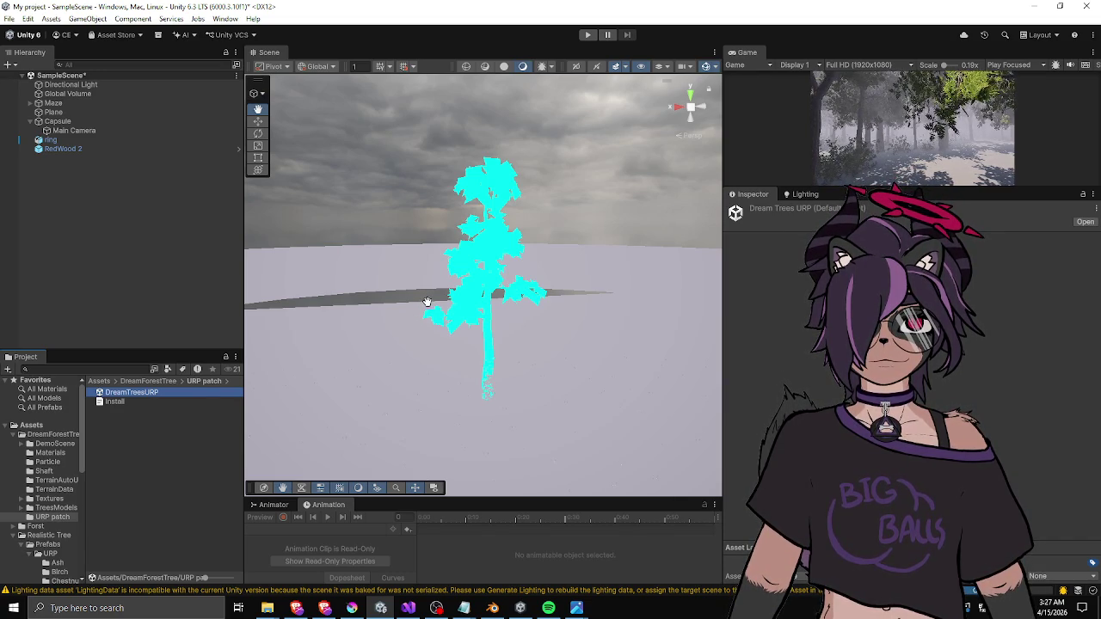
- Zoom and orbit around the tree, then check RedWood 2's properties in the Inspector
scroll(432, 304, "up", 2)
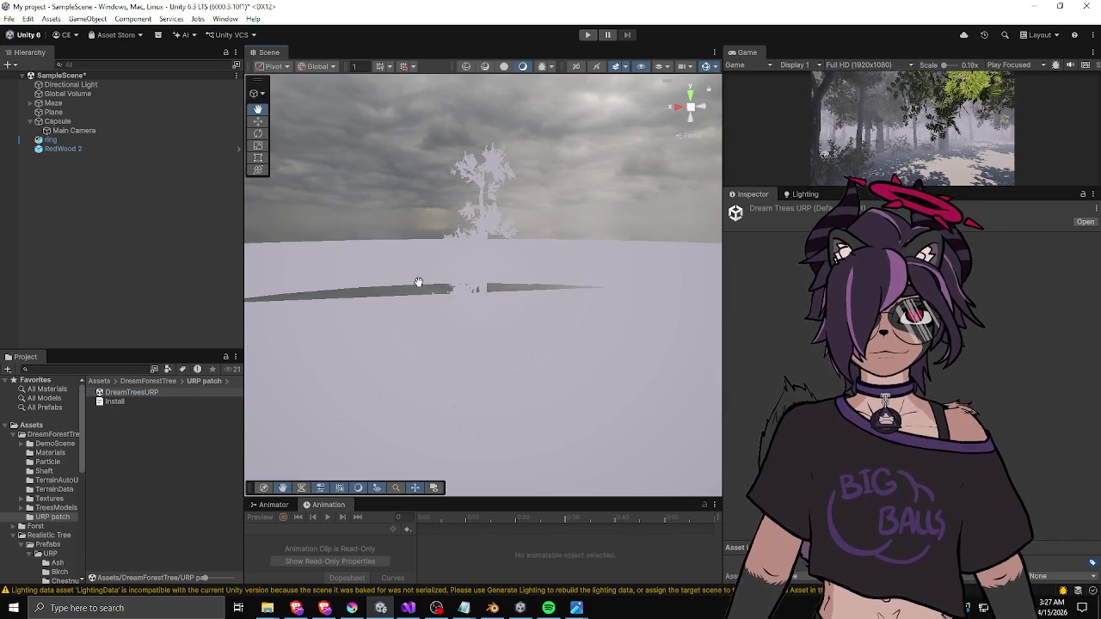
scroll(477, 267, "up", 2)
scroll(476, 268, "up", 4)
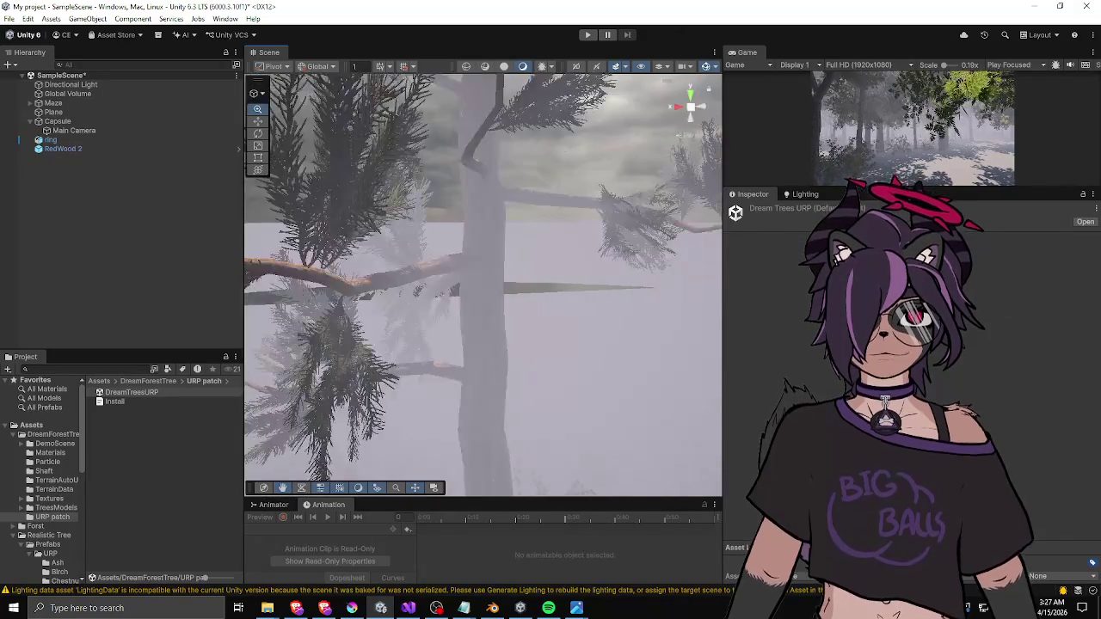
mouse_move(525, 311)
left_mouse_down()
mouse_move(558, 263)
mouse_move(571, 373)
mouse_move(602, 370)
mouse_move(297, 336)
left_mouse_up()
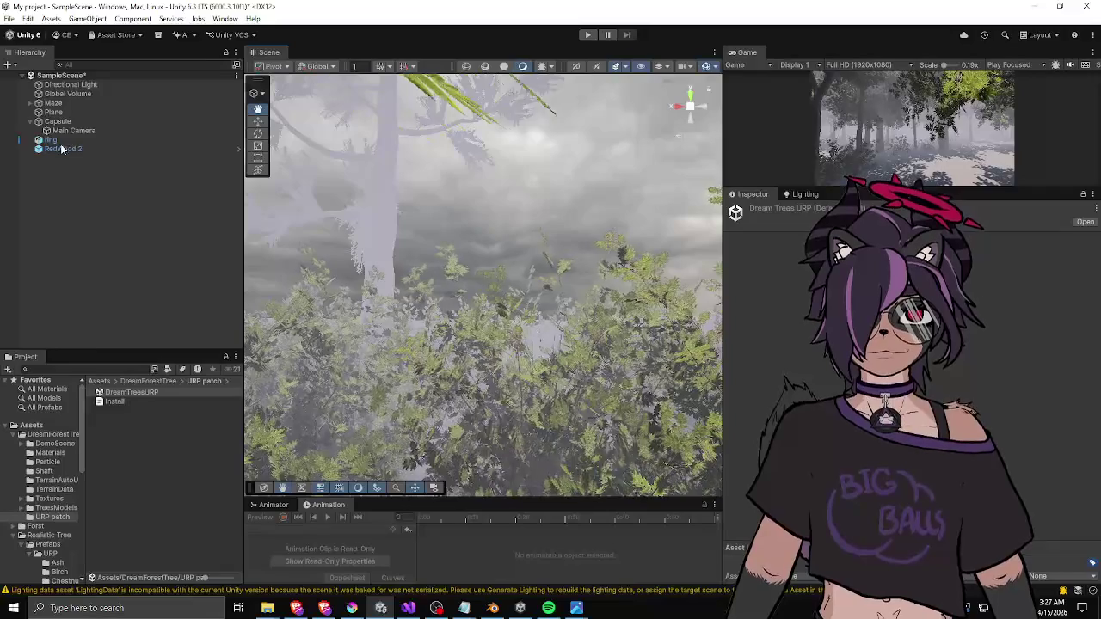
left_click(58, 150)
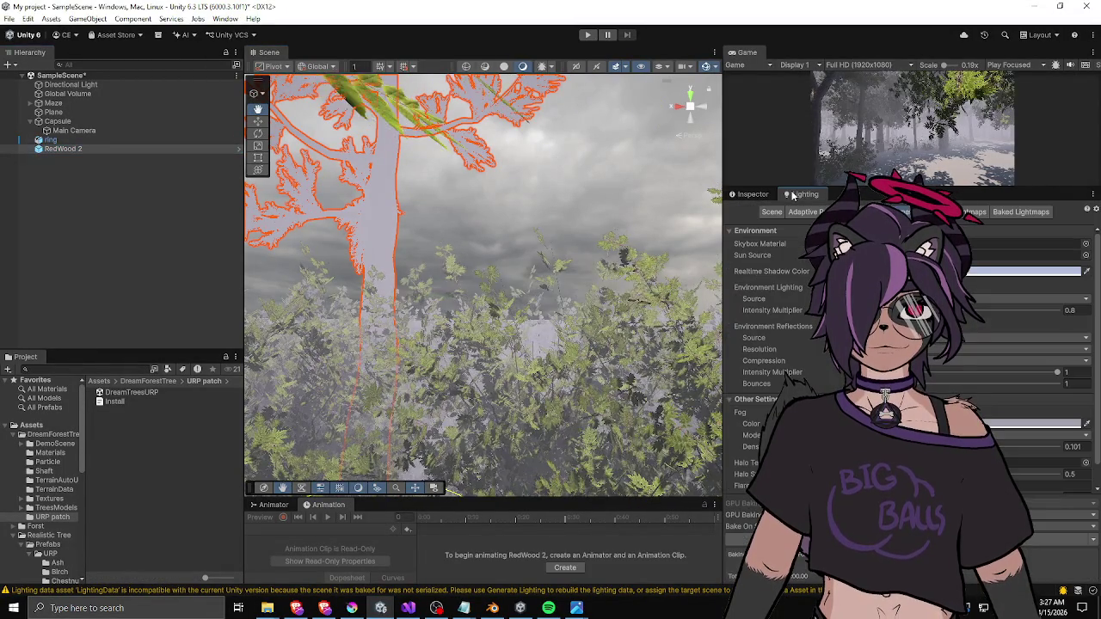
left_click(765, 197)
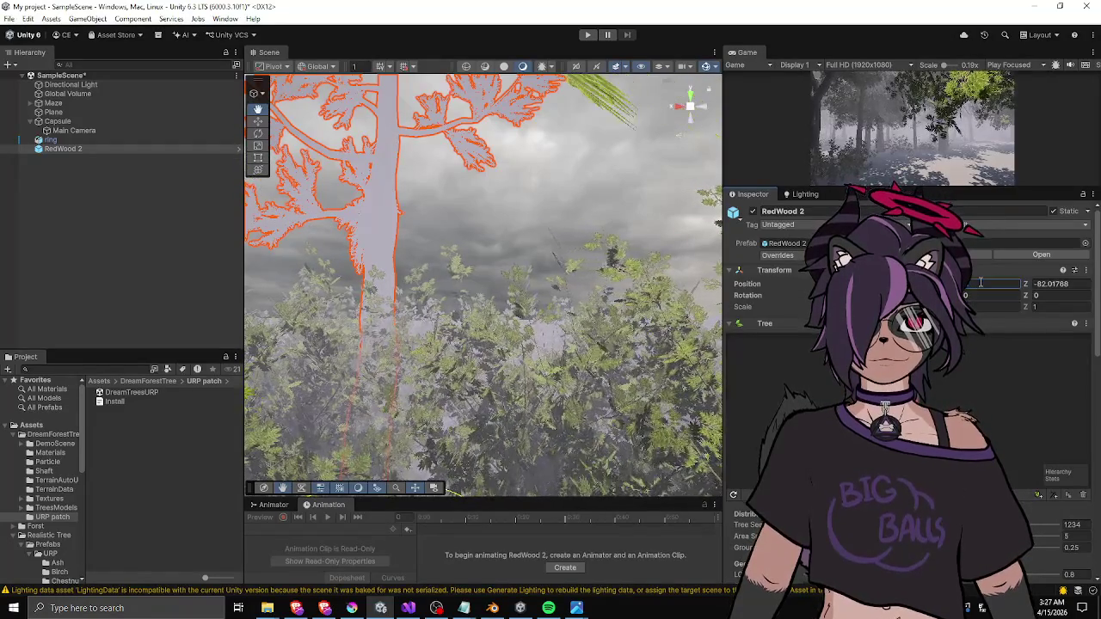
- Pull back to a wide forest view, then delete RedWood 2 from the scene
mouse_move(489, 234)
left_mouse_down()
mouse_move(471, 284)
mouse_move(504, 281)
mouse_move(497, 125)
left_mouse_up()
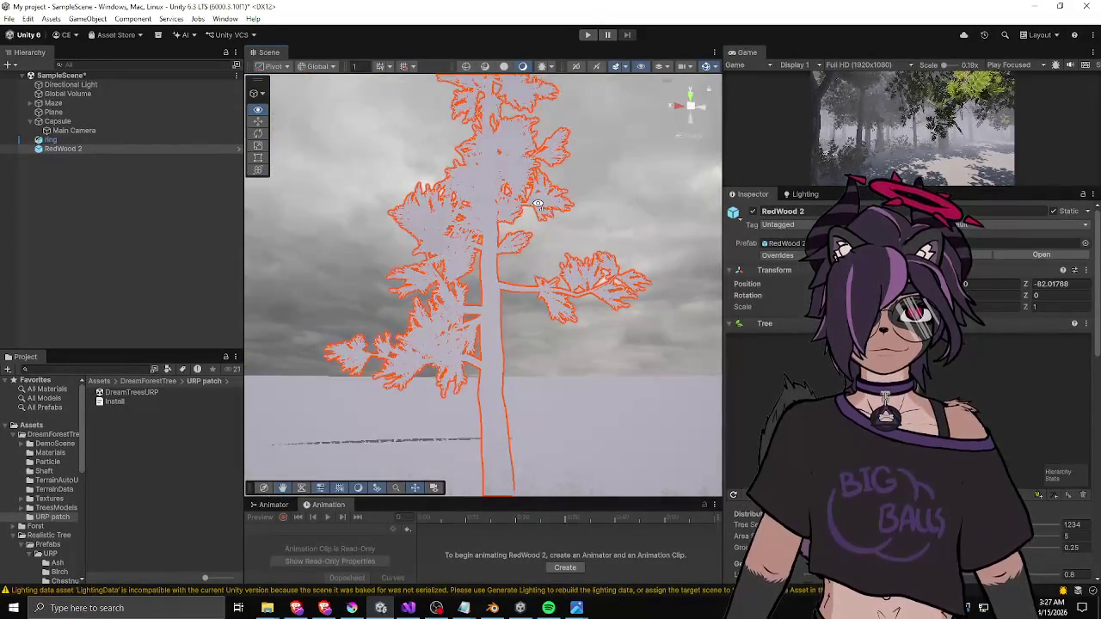
left_click_drag(553, 298, 541, 255)
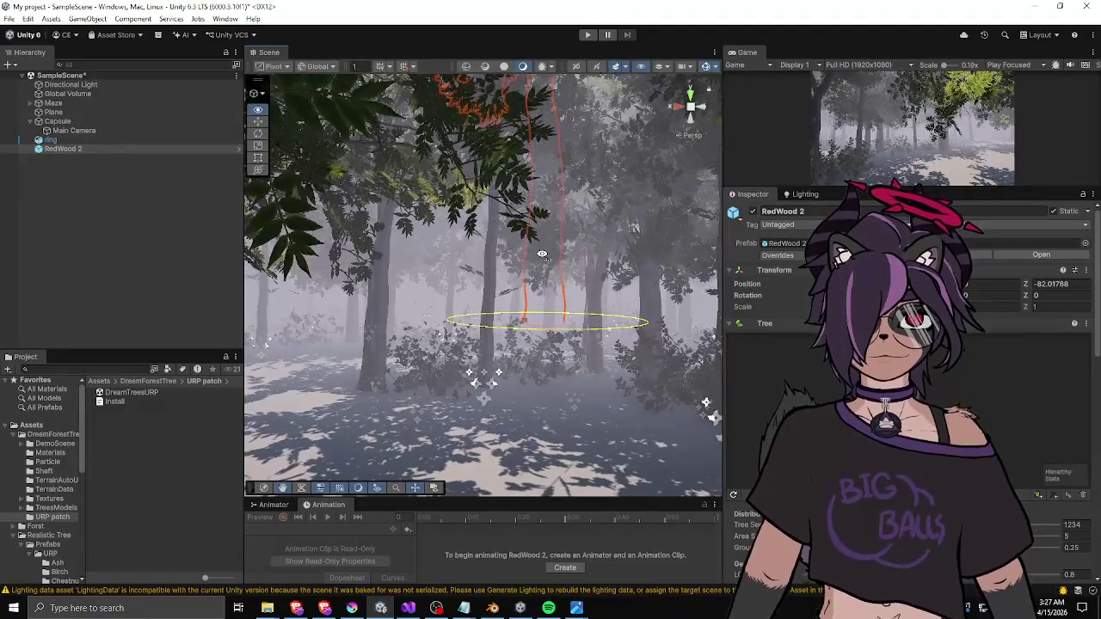
left_click_drag(541, 254, 542, 254)
left_click(48, 149)
key("Delete")
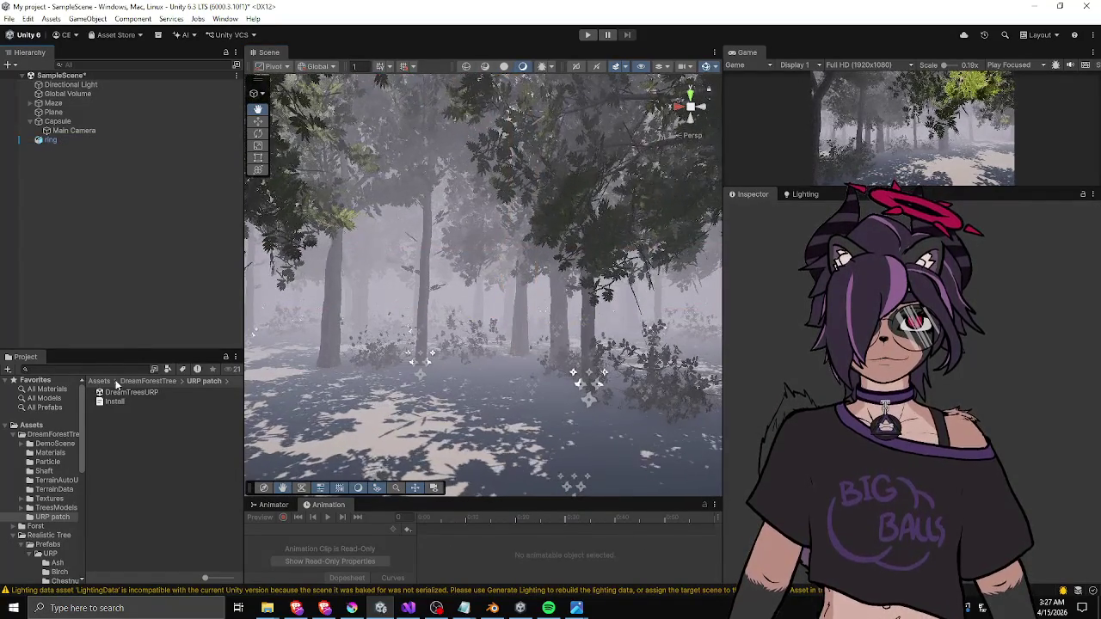
- Return to the Assets folder, resize the side panels, and open MazeWall_Tree1 in Prefab Mode
left_click(97, 381)
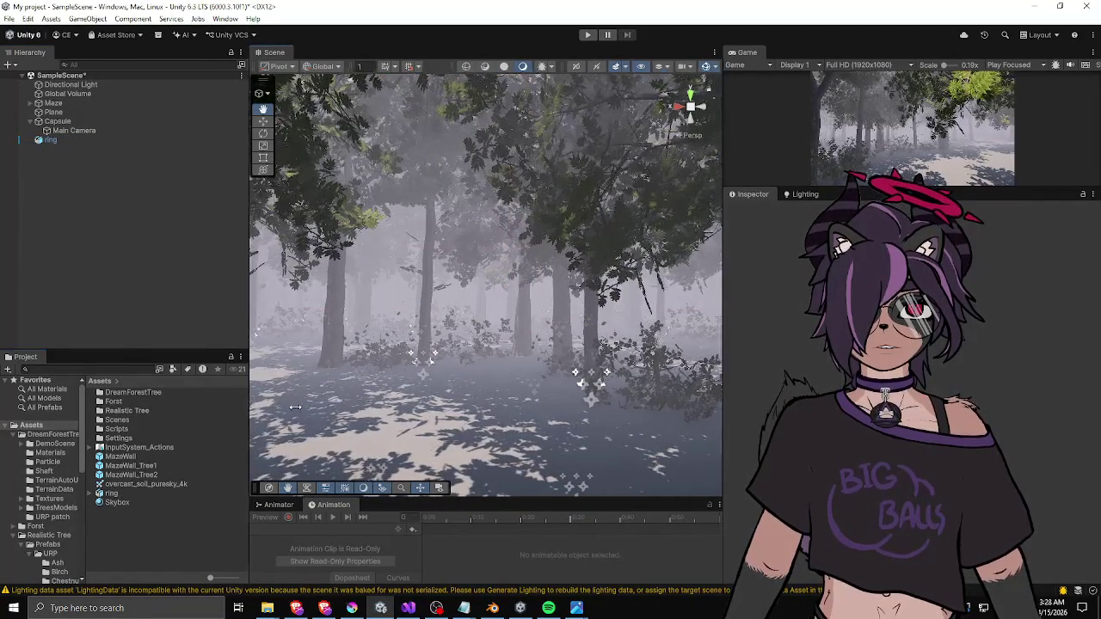
left_click_drag(245, 419, 294, 417)
mouse_move(295, 294)
left_mouse_down()
mouse_move(285, 280)
mouse_move(190, 292)
left_mouse_up()
left_click_drag(357, 315, 310, 309)
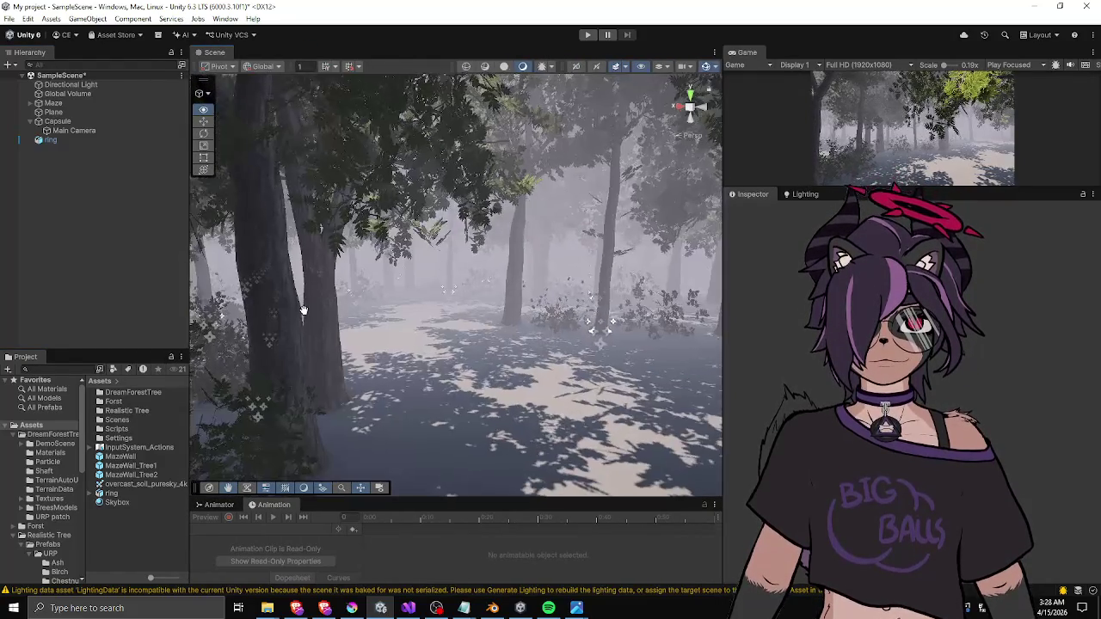
left_click_drag(191, 288, 288, 288)
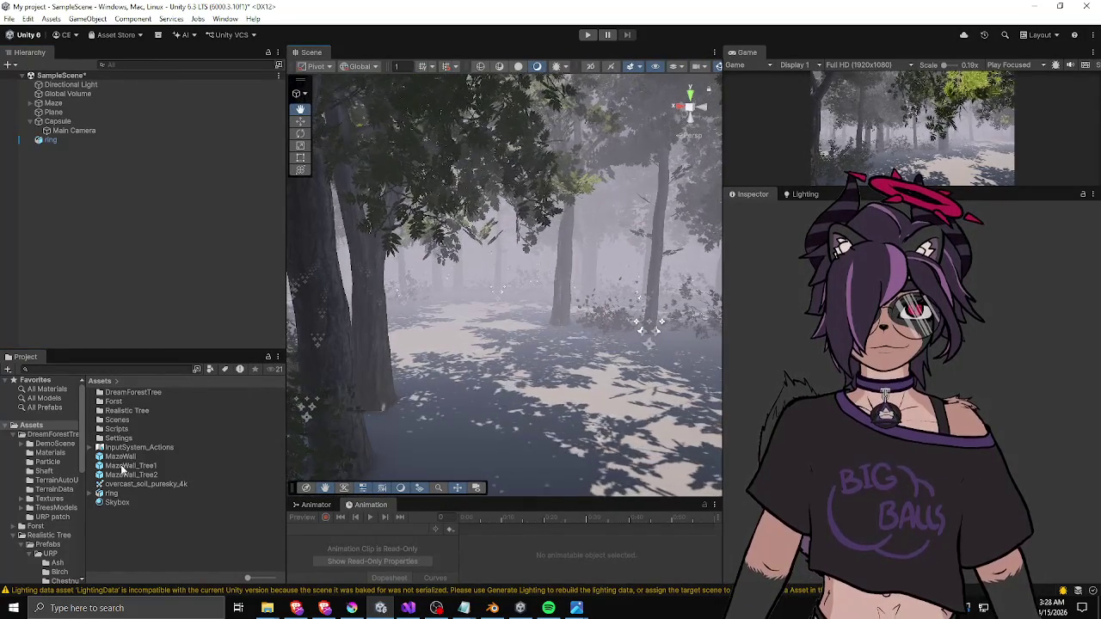
double_click(125, 466)
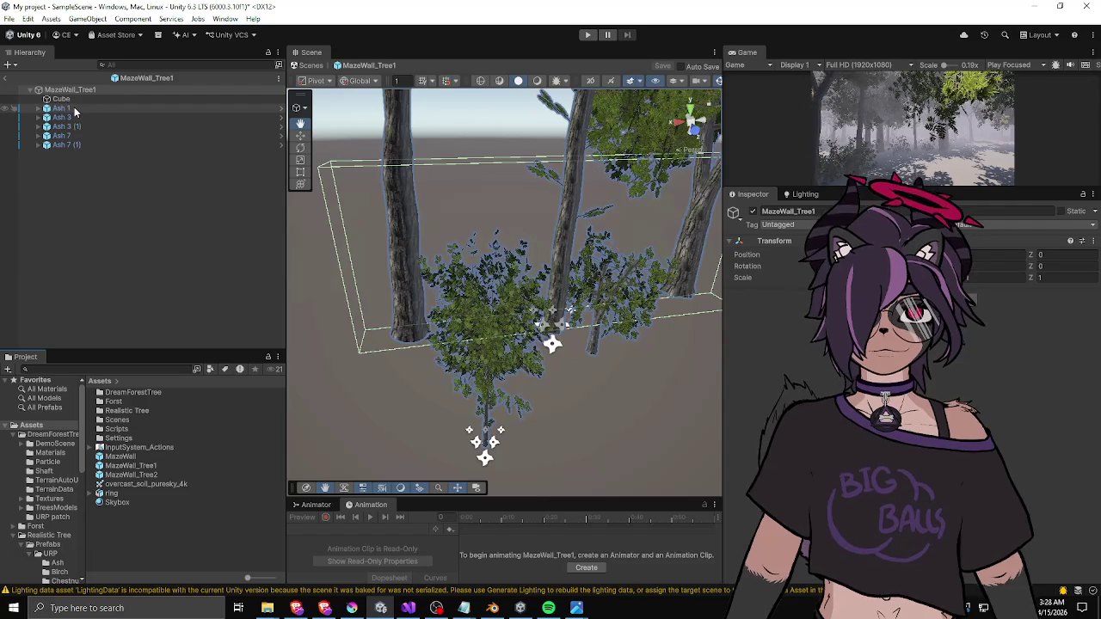
- Delete Ash 3 (1), Ash 7 (1) and Ash 7 from MazeWall_Tree1, keeping Ash 1
left_click(74, 108)
left_click(74, 147, "shift")
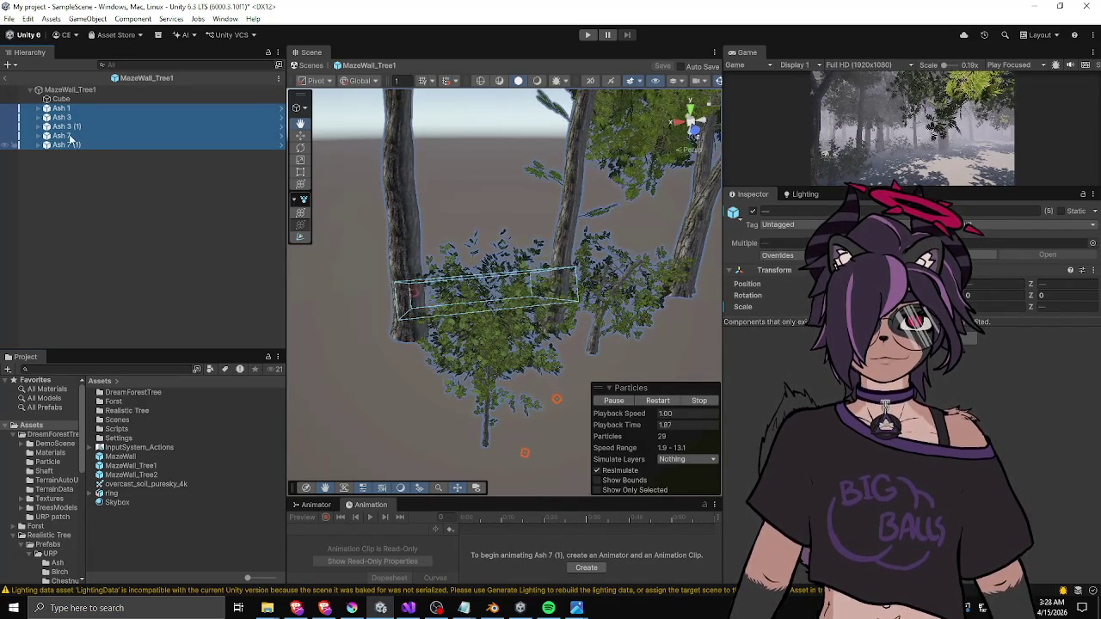
left_click(68, 126)
left_click(73, 146, "ctrl")
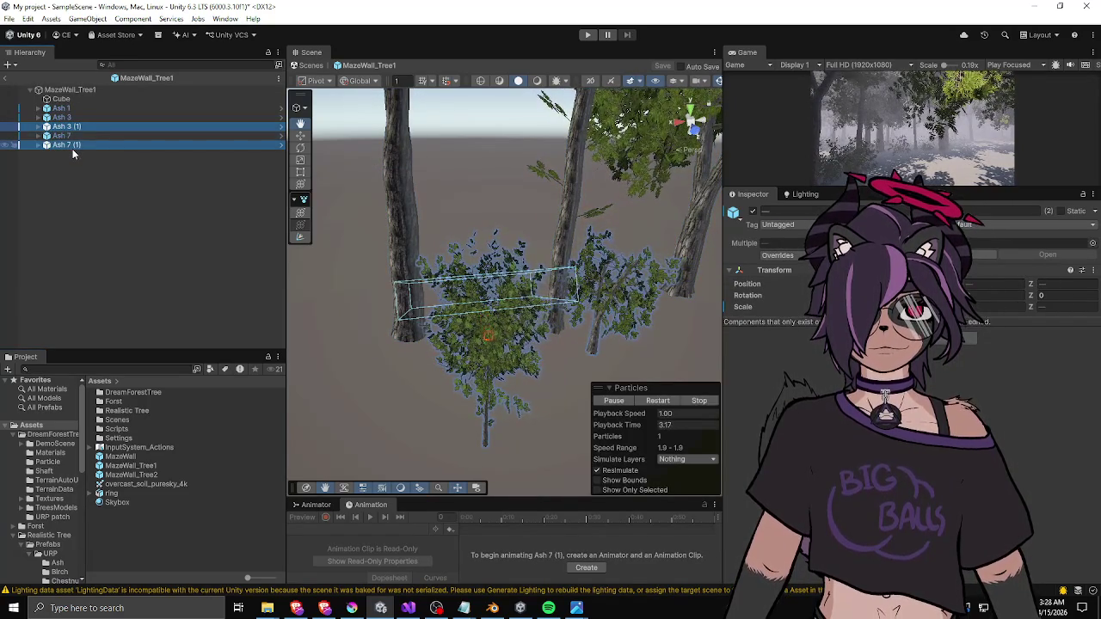
key("Delete")
left_click(68, 125)
key("Delete")
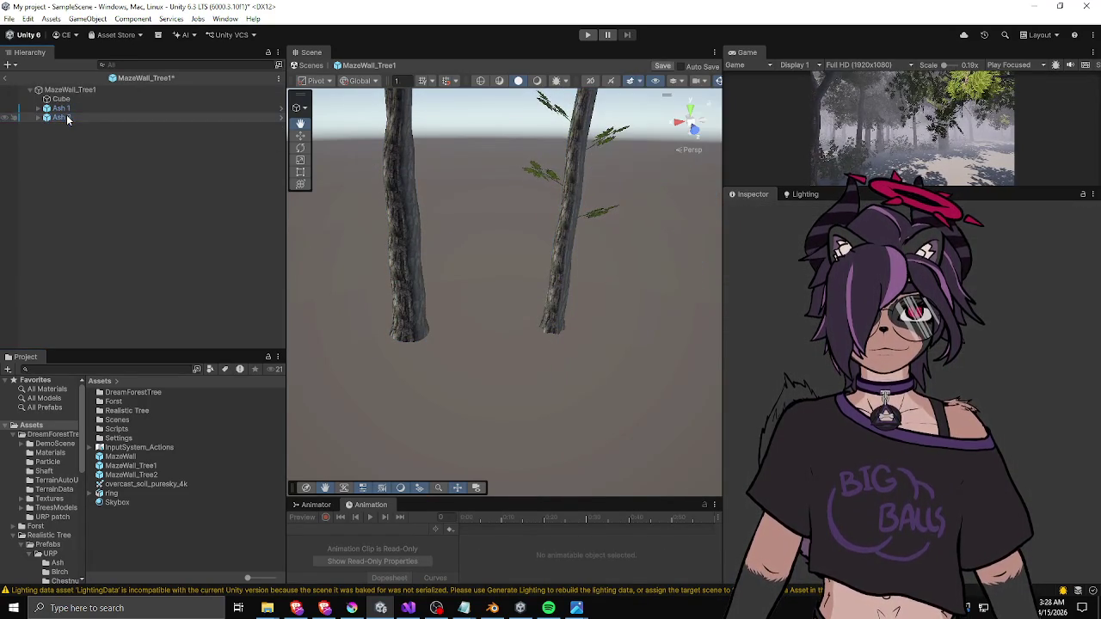
- Open DreamForestTree/TreesModels and show the RedWood 2 prefab in the Inspector
double_click(137, 393)
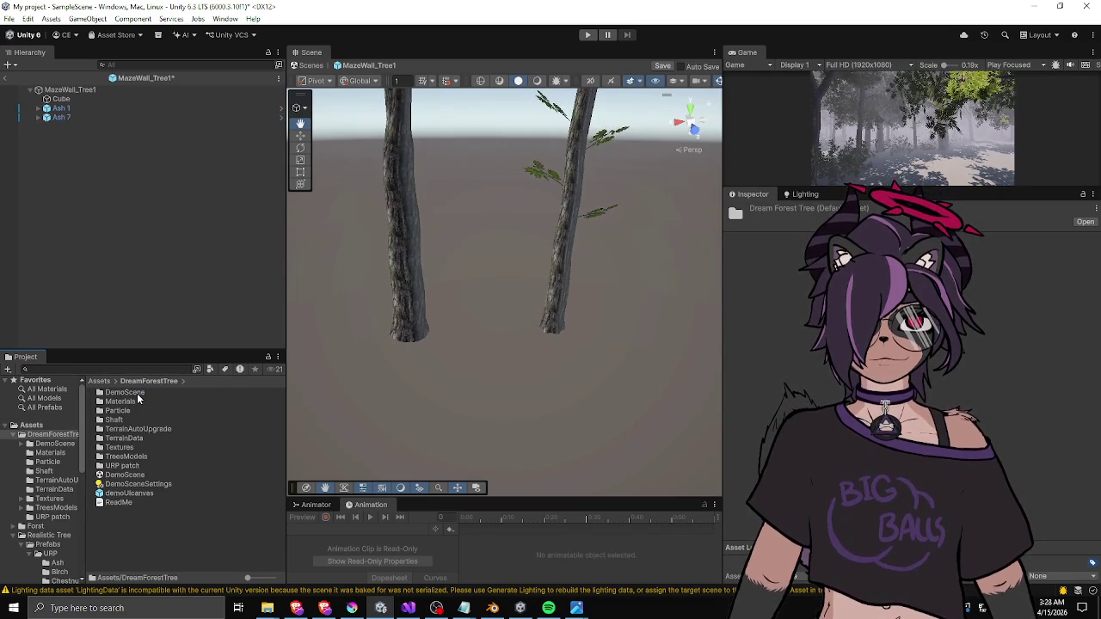
double_click(133, 456)
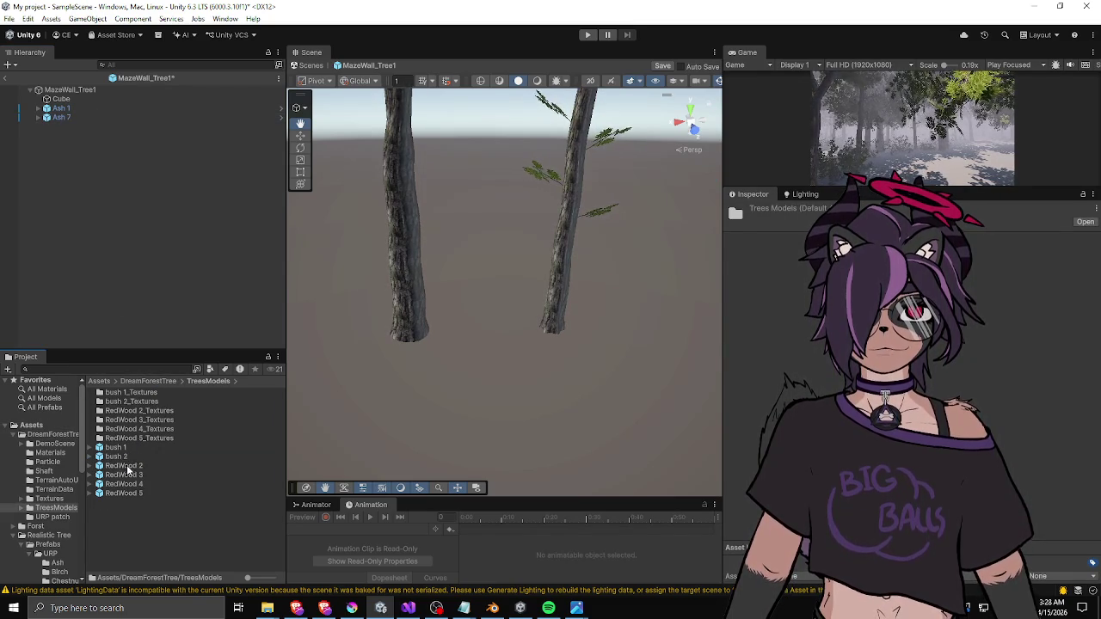
left_click(128, 467)
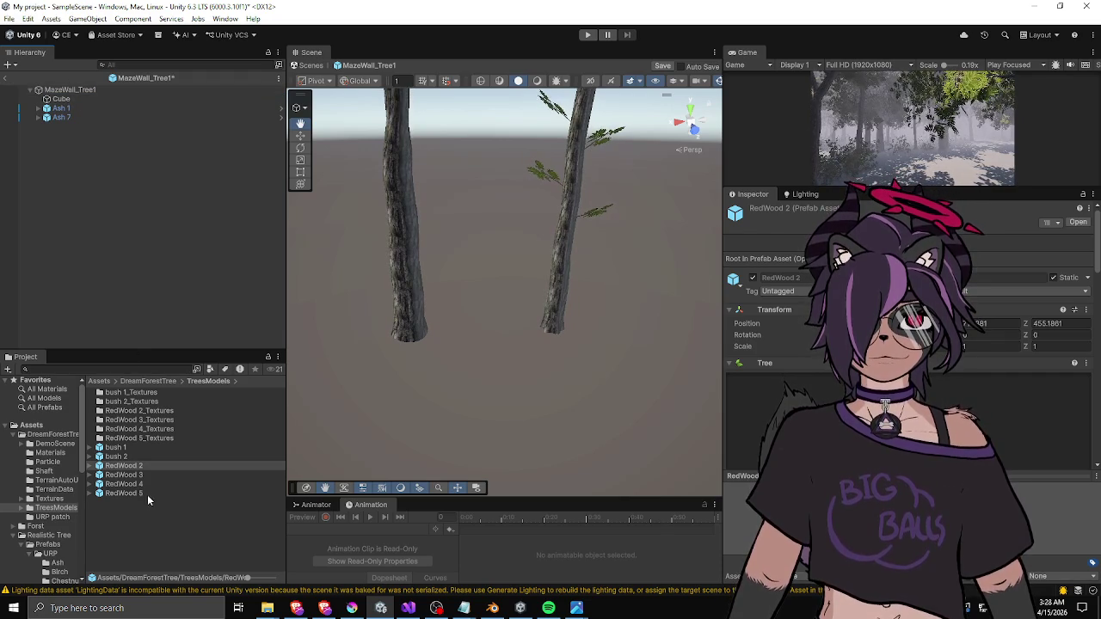
- Place the RedWood 2 prefab under MazeWall_Tree1 and look up at the tree
left_click_drag(62, 94, 61, 93)
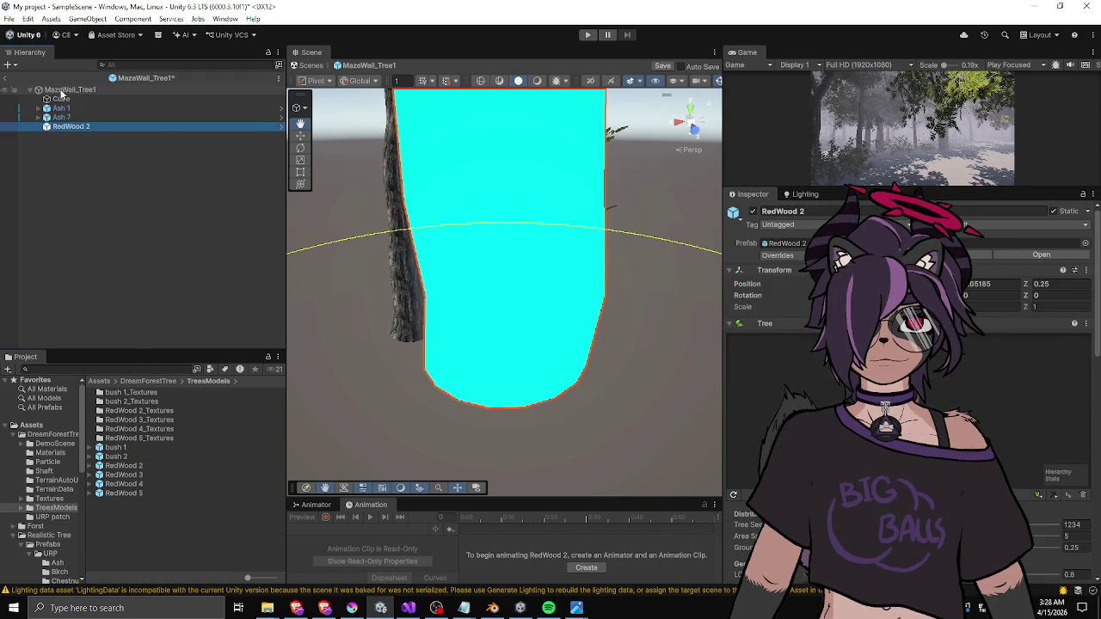
scroll(387, 290, "down", 5)
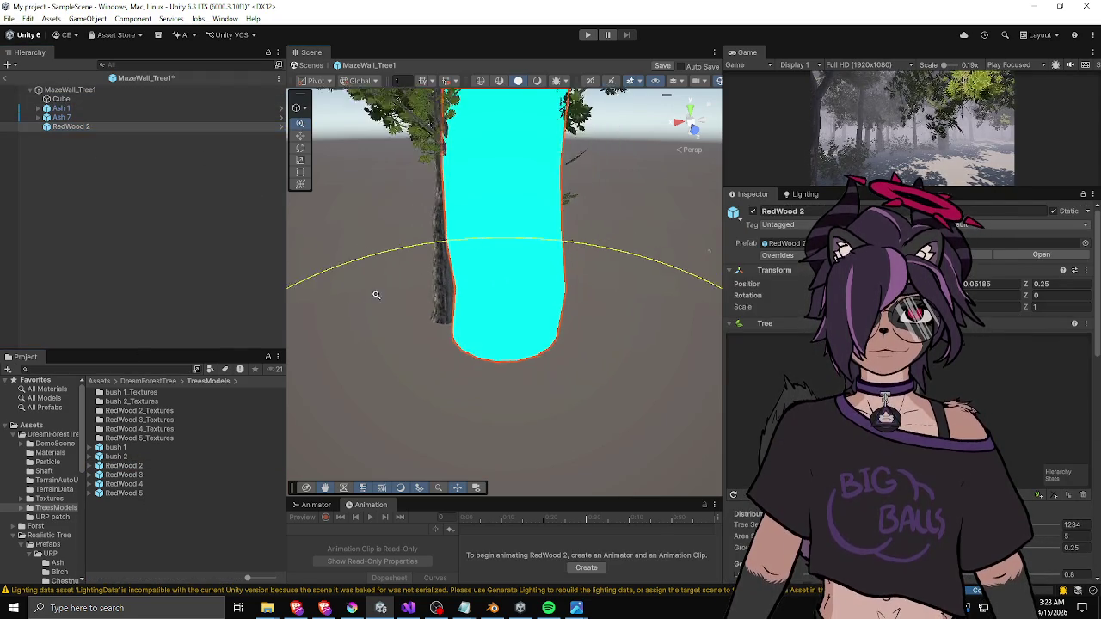
mouse_move(516, 284)
left_mouse_down()
mouse_move(595, 79)
mouse_move(517, 290)
left_mouse_up()
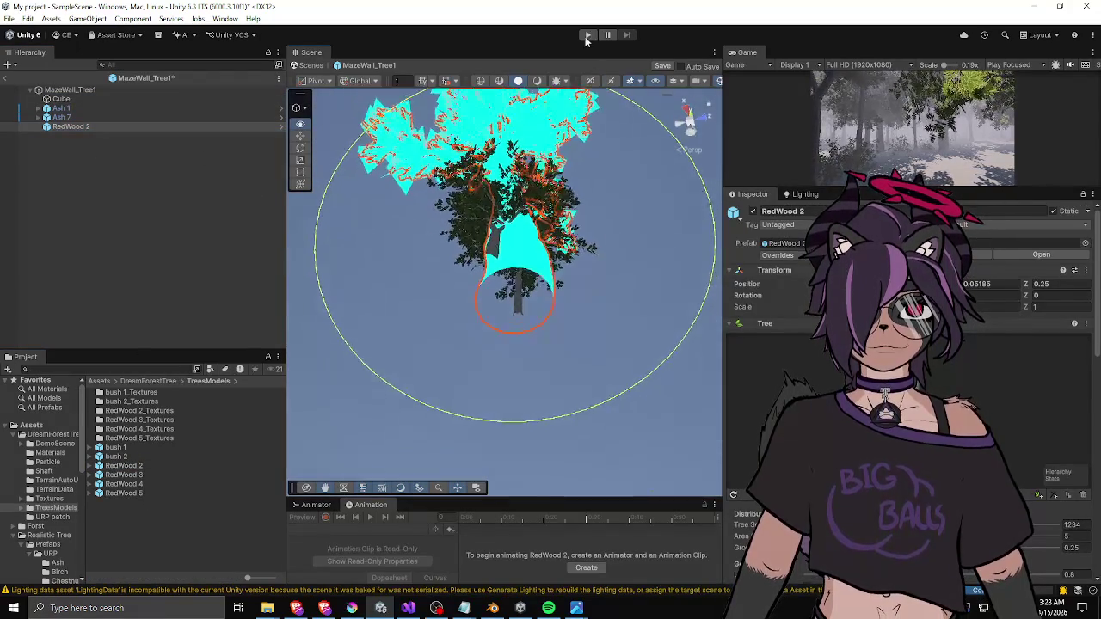
scroll(518, 290, "up", 3)
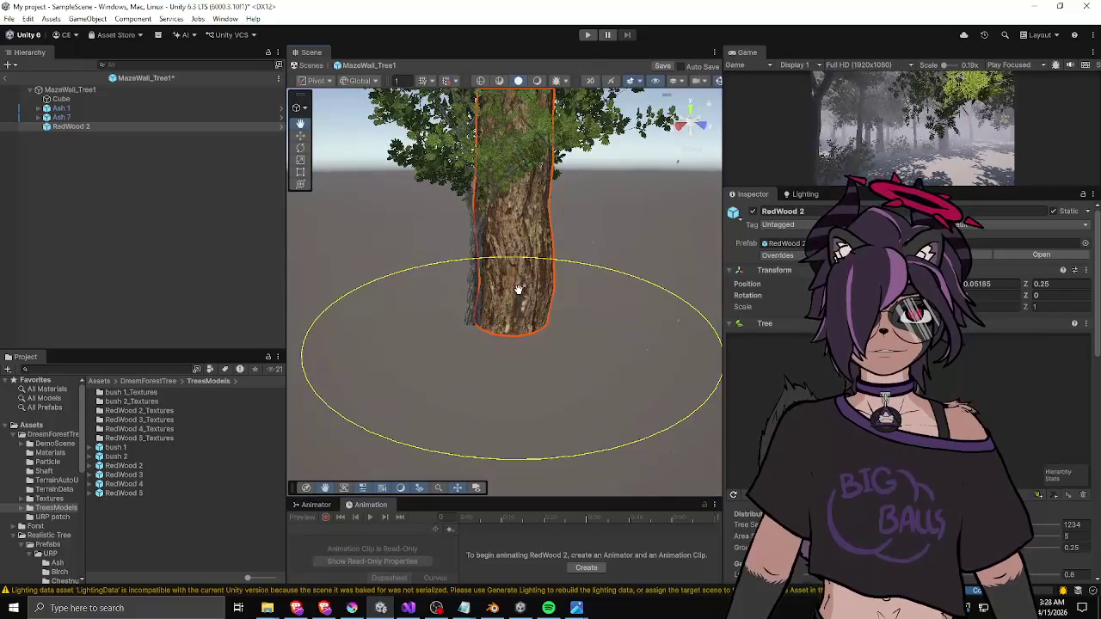
- Fold RedWood 2's Tree, Mesh Filter and Mesh Renderer components, then add an empty GameObject
right_click(768, 325)
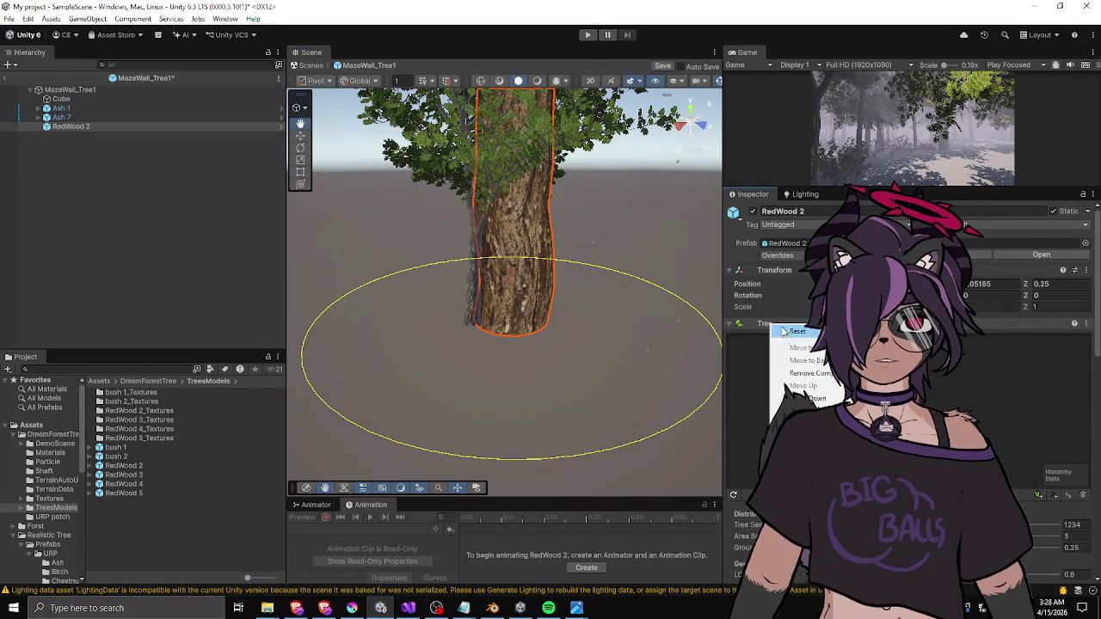
left_click(730, 325)
left_click(728, 324)
left_click(728, 324)
left_click(728, 324)
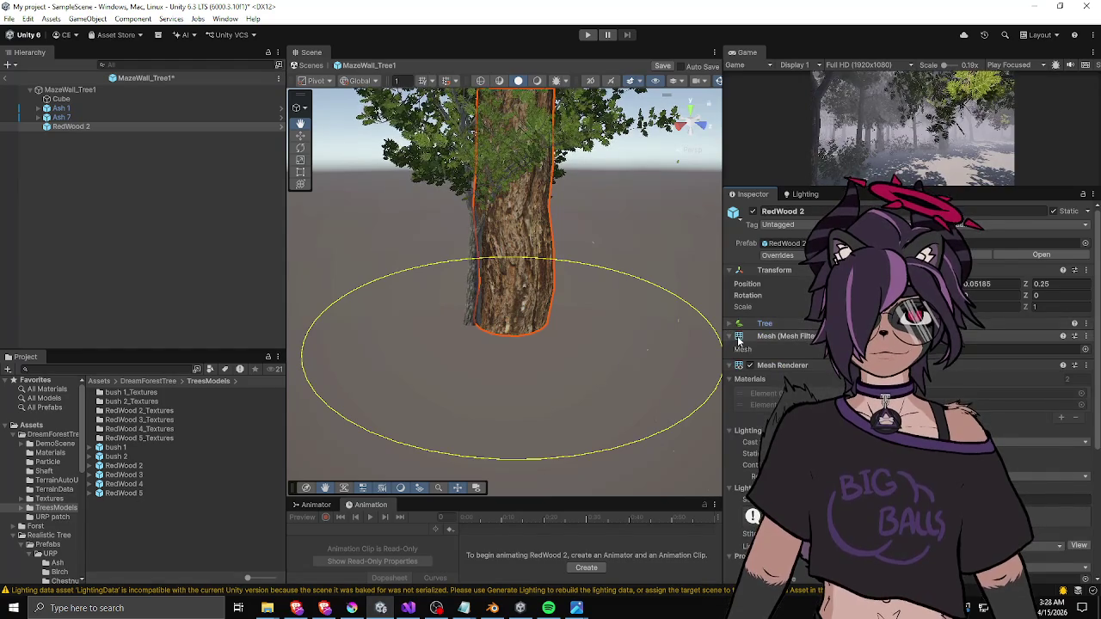
left_click(729, 336)
left_click(729, 351)
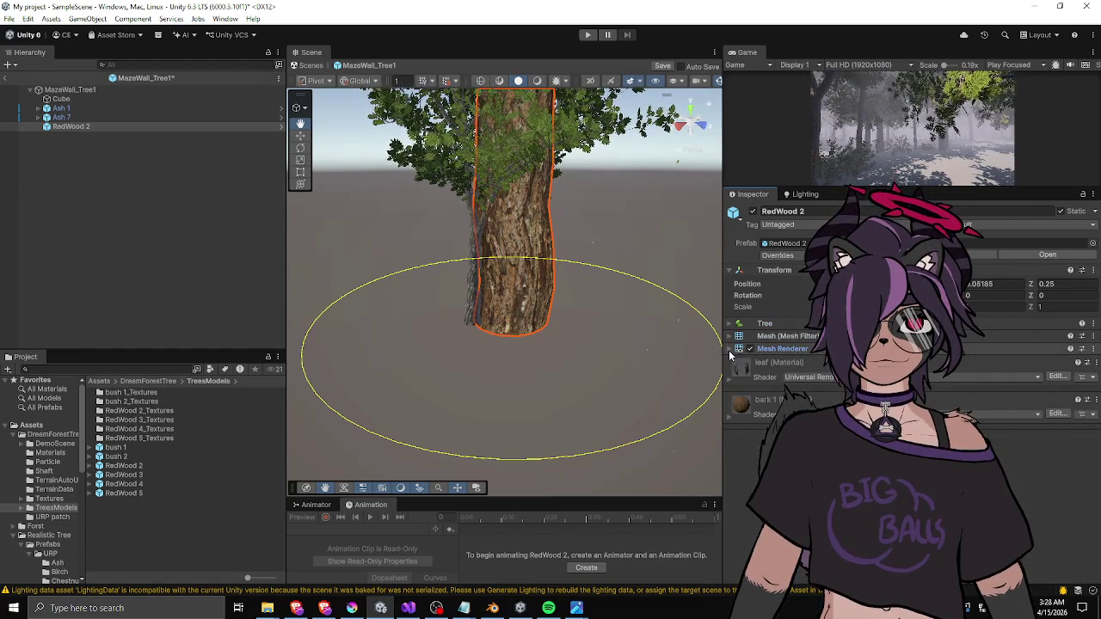
left_click(769, 325)
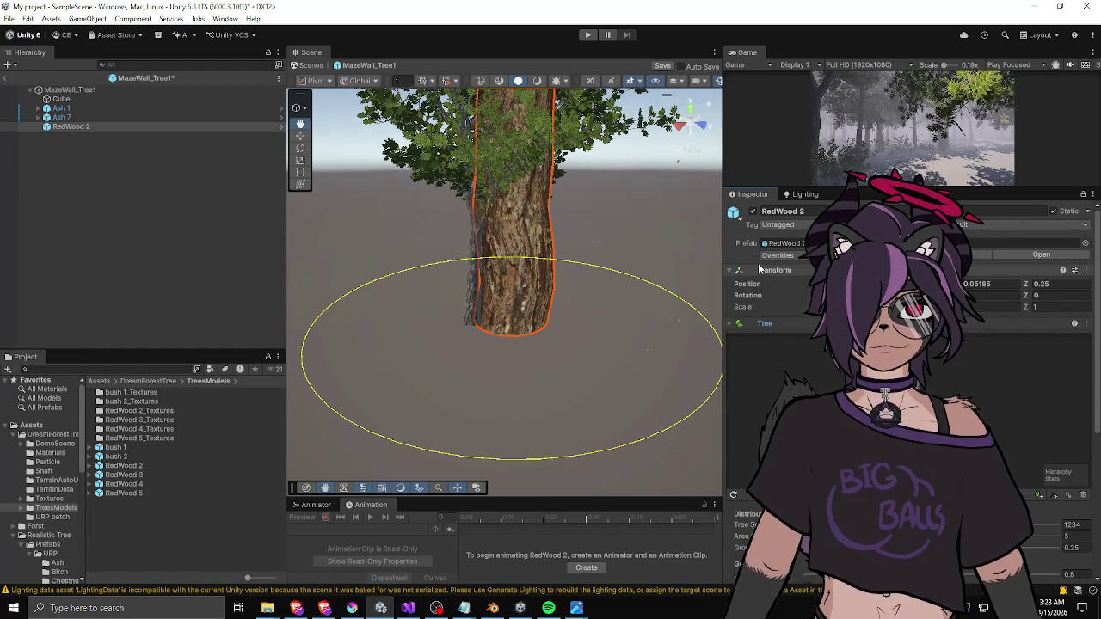
right_click(120, 163)
left_click(155, 354)
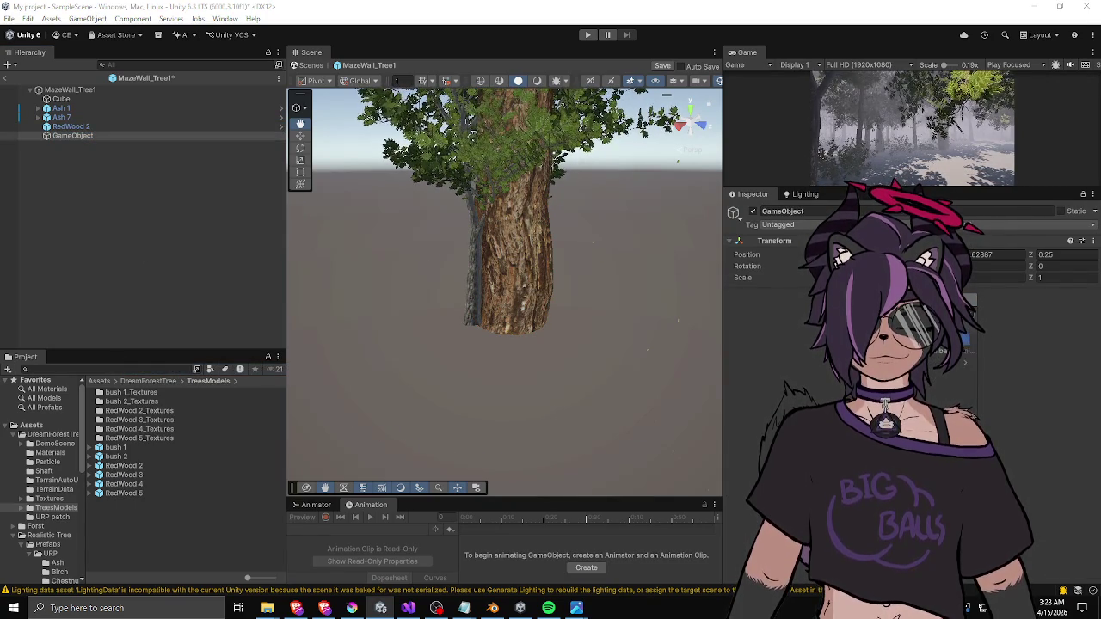
- Create a built-in 3D Tree object, move it away from the redwood, and frame it
right_click(161, 198)
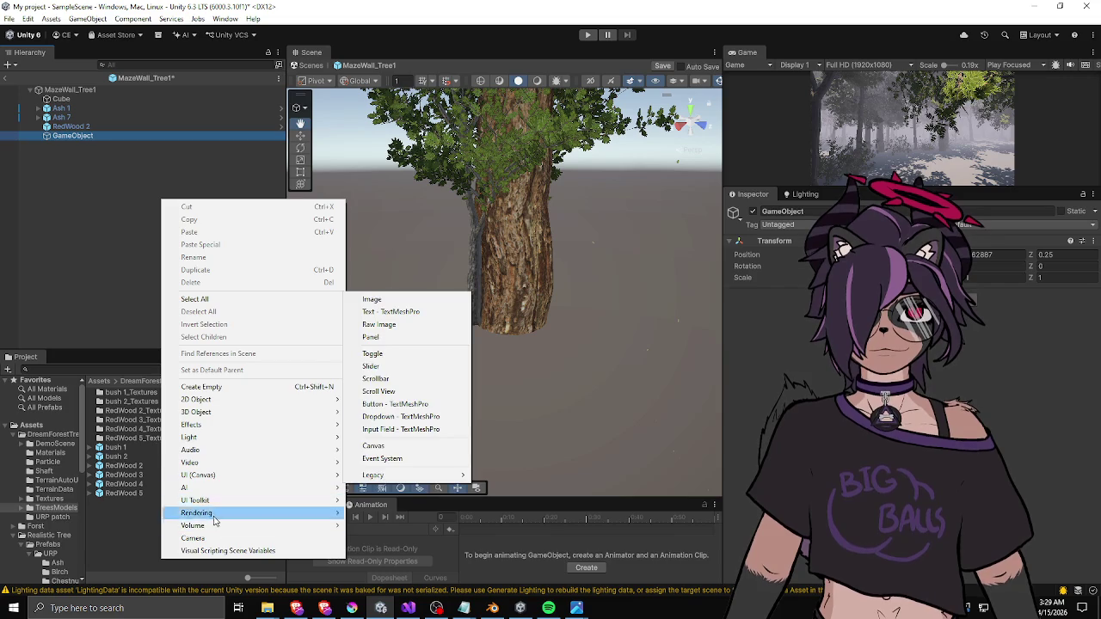
mouse_move(315, 412)
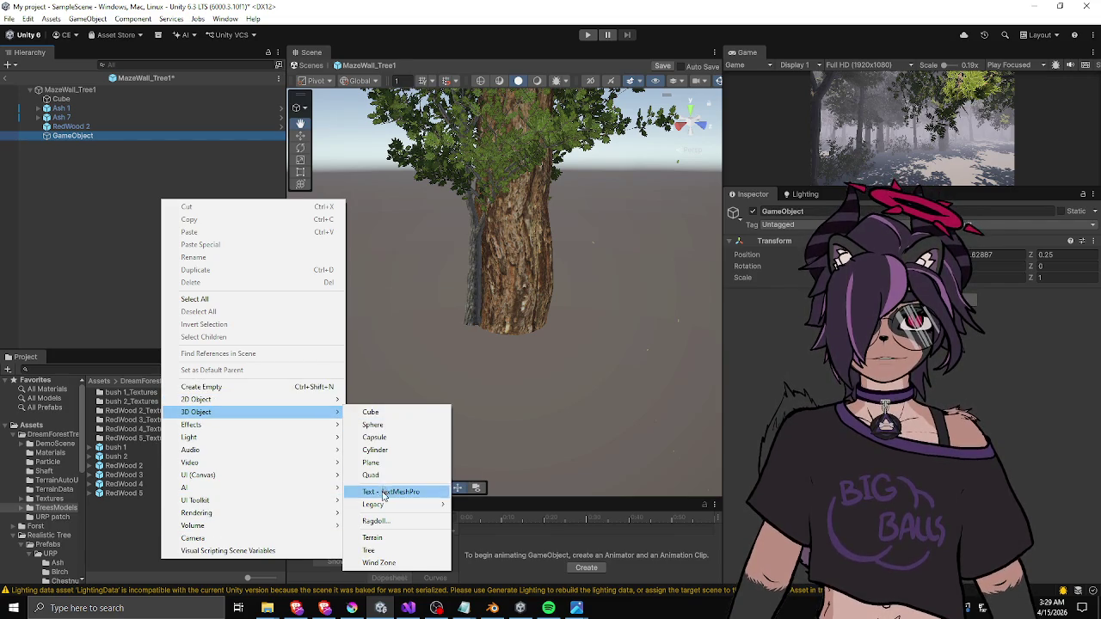
left_click(378, 553)
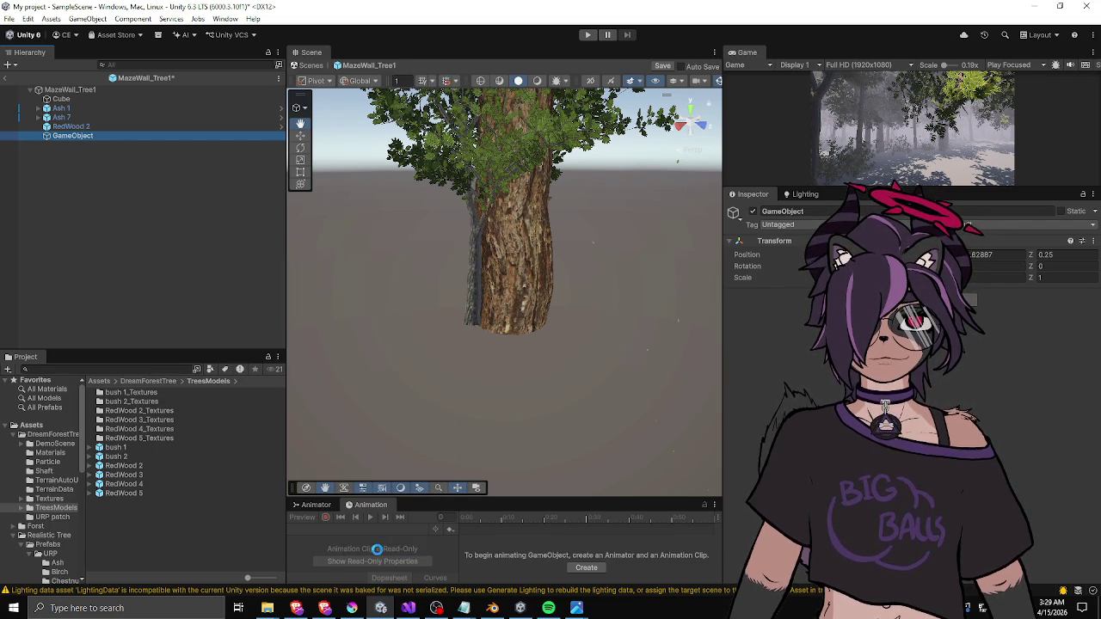
scroll(657, 332, "down", 3)
key("w")
mouse_move(514, 303)
left_mouse_down()
mouse_move(594, 315)
mouse_move(585, 319)
mouse_move(602, 310)
mouse_move(551, 305)
left_mouse_up()
scroll(903, 387, "down", 3)
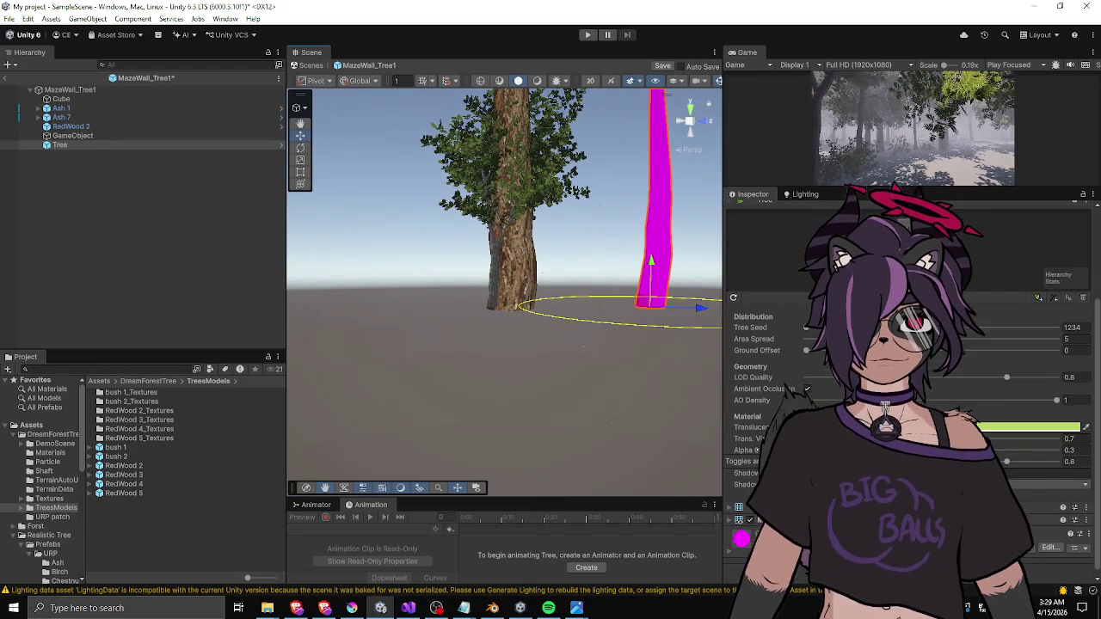
scroll(764, 399, "up", 3)
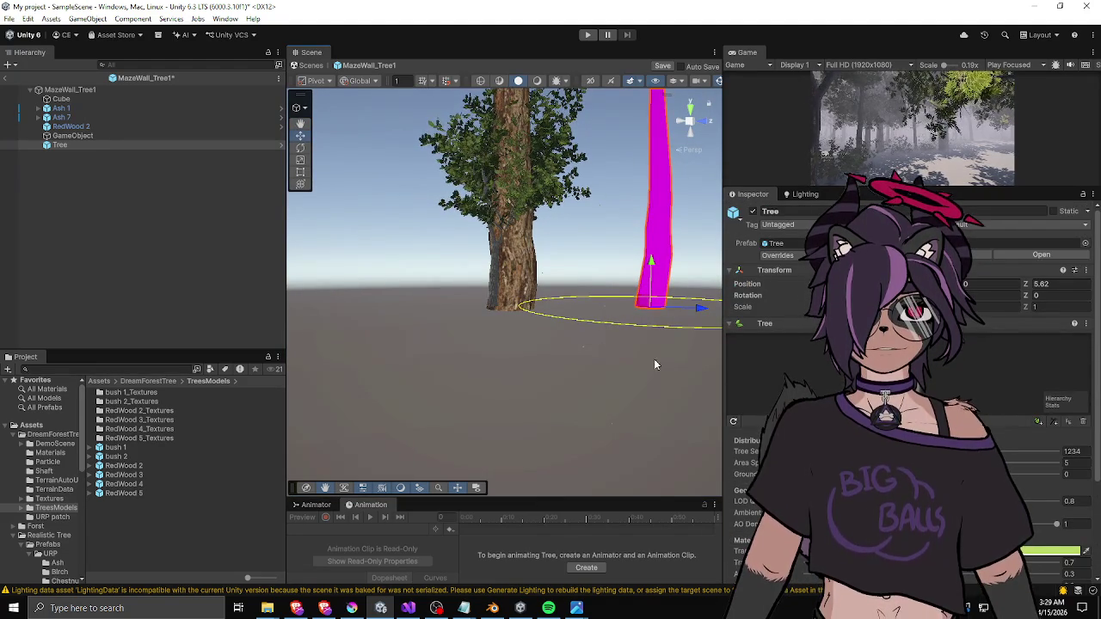
key("f")
- Delete the Tree and empty GameObject, then orbit in on RedWood 2
left_click(74, 136)
left_click(74, 143)
key("Delete")
left_click(74, 137)
key("Delete")
left_click(57, 127)
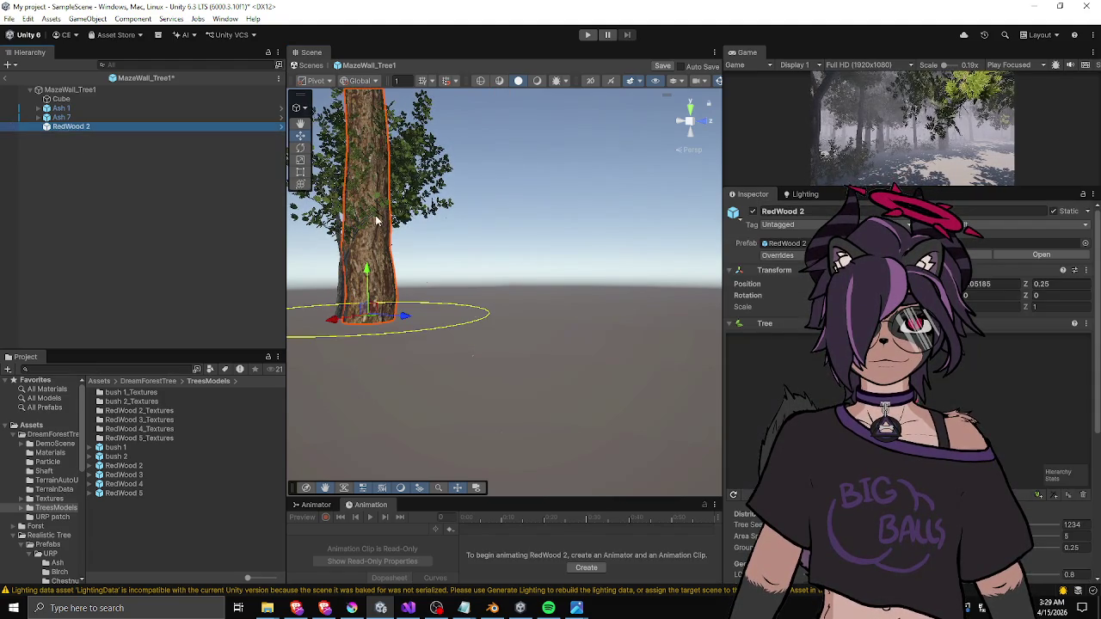
mouse_move(377, 231)
left_mouse_down()
mouse_move(585, 246)
mouse_move(474, 290)
mouse_move(524, 260)
left_mouse_up()
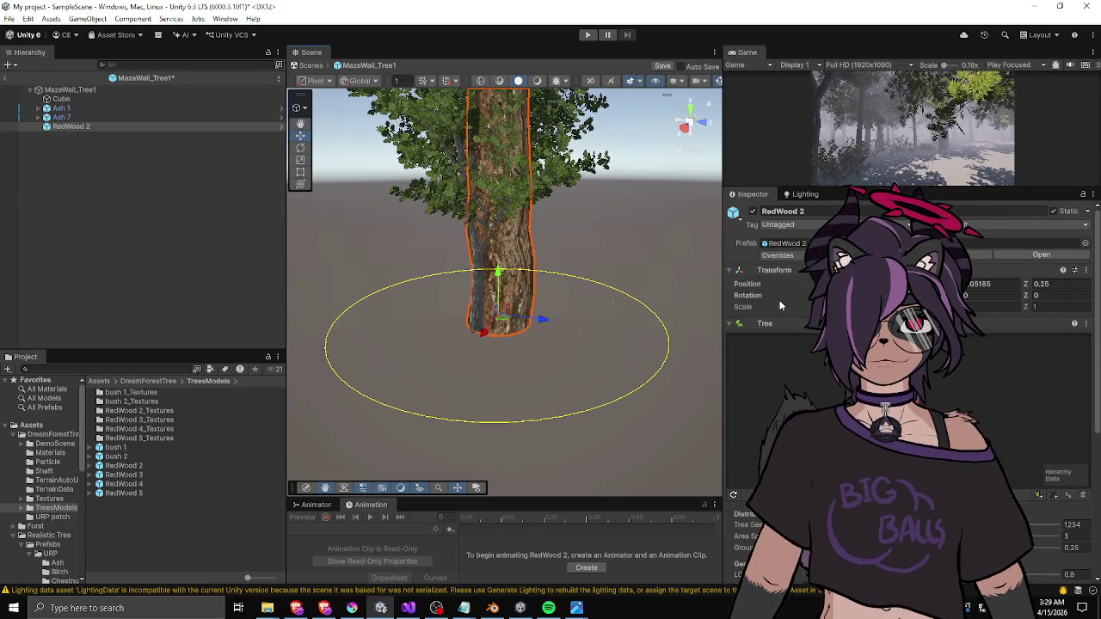
mouse_move(605, 287)
left_mouse_down()
mouse_move(518, 93)
mouse_move(540, 221)
mouse_move(538, 293)
mouse_move(481, 235)
mouse_move(495, 284)
left_mouse_up()
- View RedWood 2's canopy from below, then delete RedWood 2 from MazeWall_Tree1
scroll(758, 352, "down", 3)
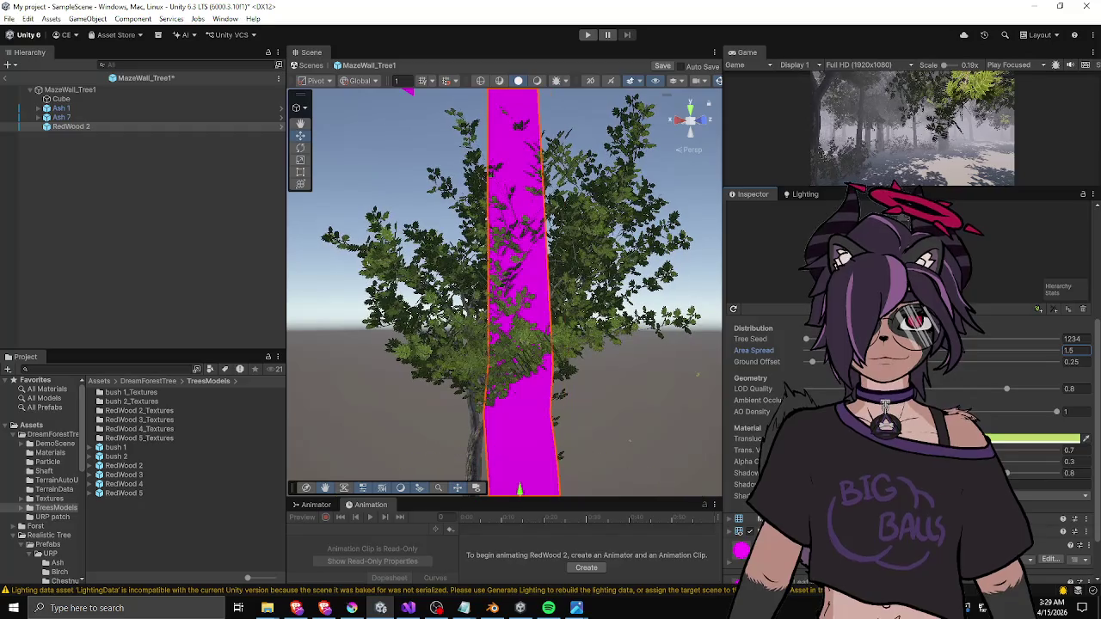
mouse_move(593, 398)
left_mouse_down()
mouse_move(618, 105)
mouse_move(731, 344)
mouse_move(811, 365)
left_mouse_up()
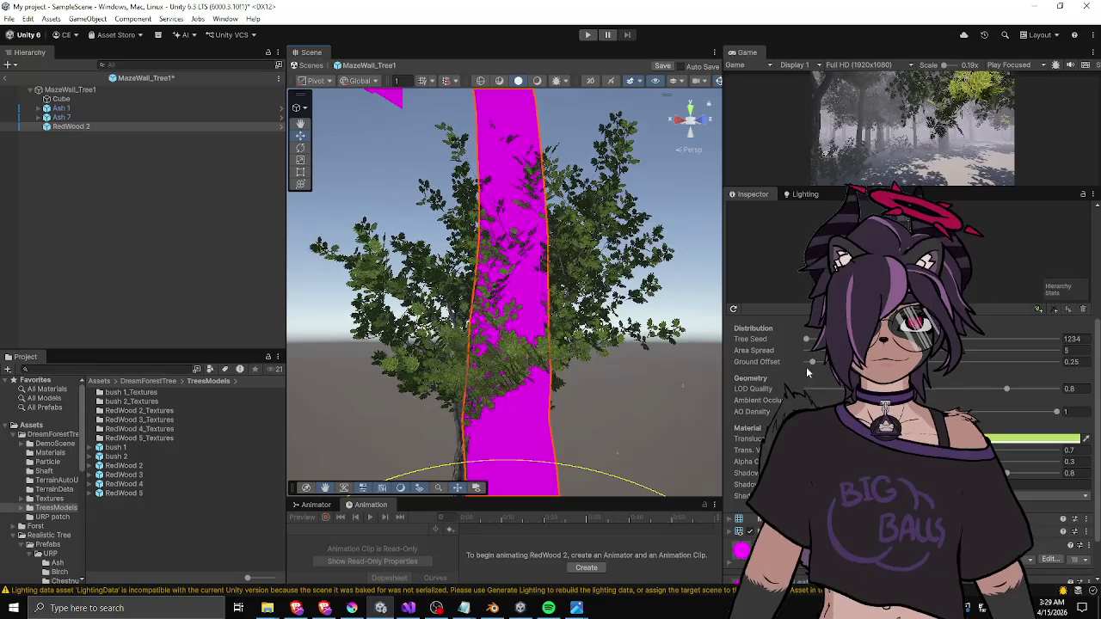
scroll(796, 349, "down", 3)
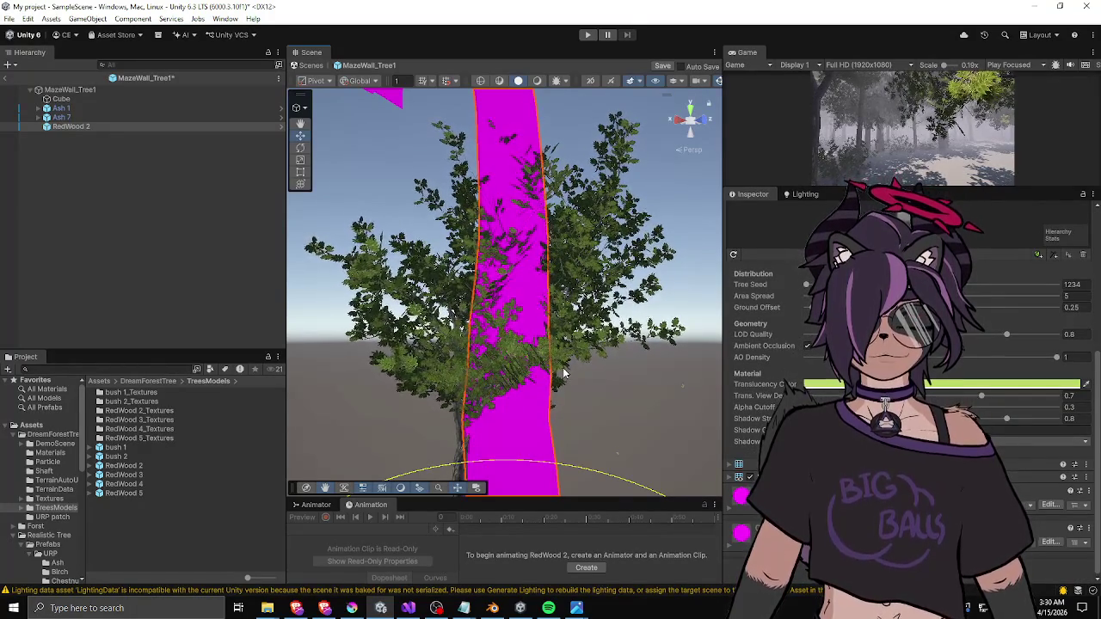
left_click(60, 117)
left_click(67, 126)
key("Delete")
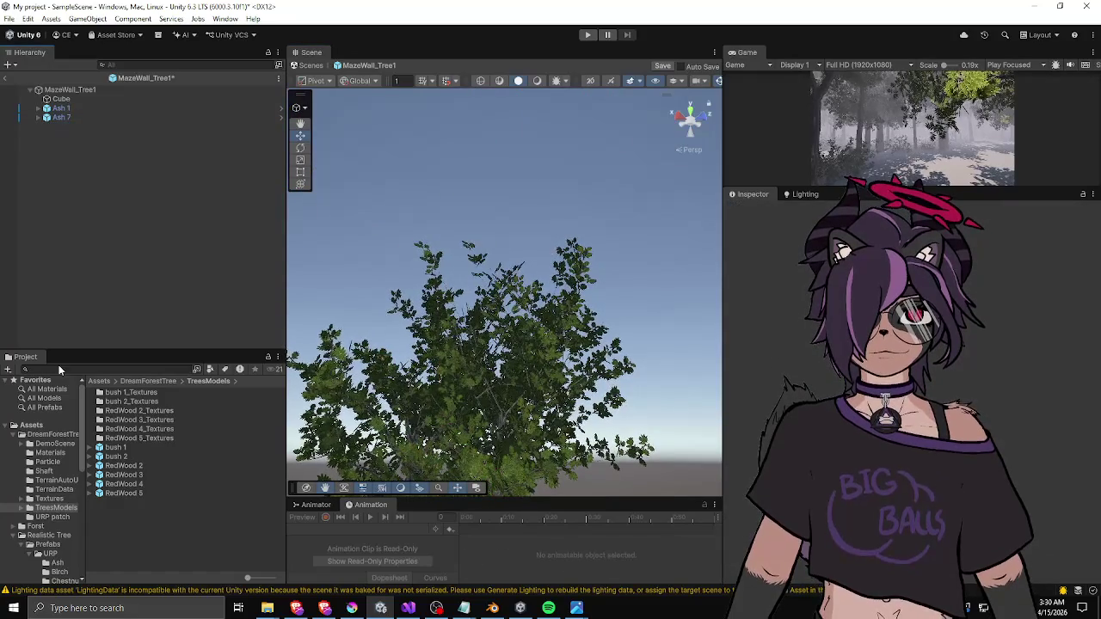
- Add RedWood 2 back under MazeWall_Tree1 and shift it toward the ash trunk
mouse_move(125, 466)
left_mouse_down()
mouse_move(142, 297)
mouse_move(114, 195)
left_mouse_up()
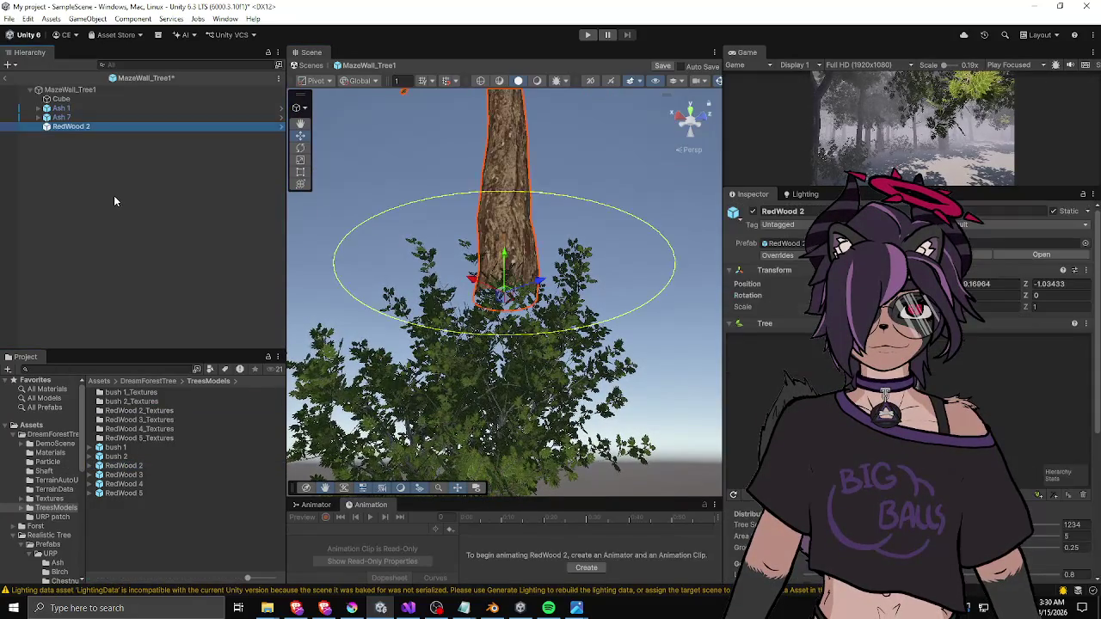
left_click_drag(505, 256, 504, 401)
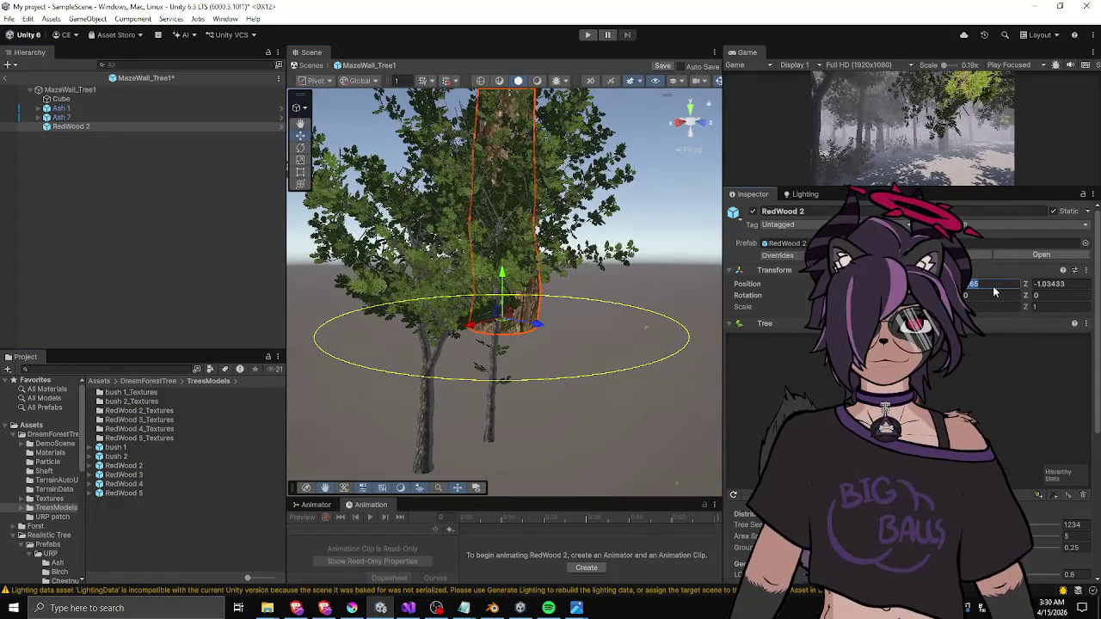
left_click_drag(993, 286, 946, 285)
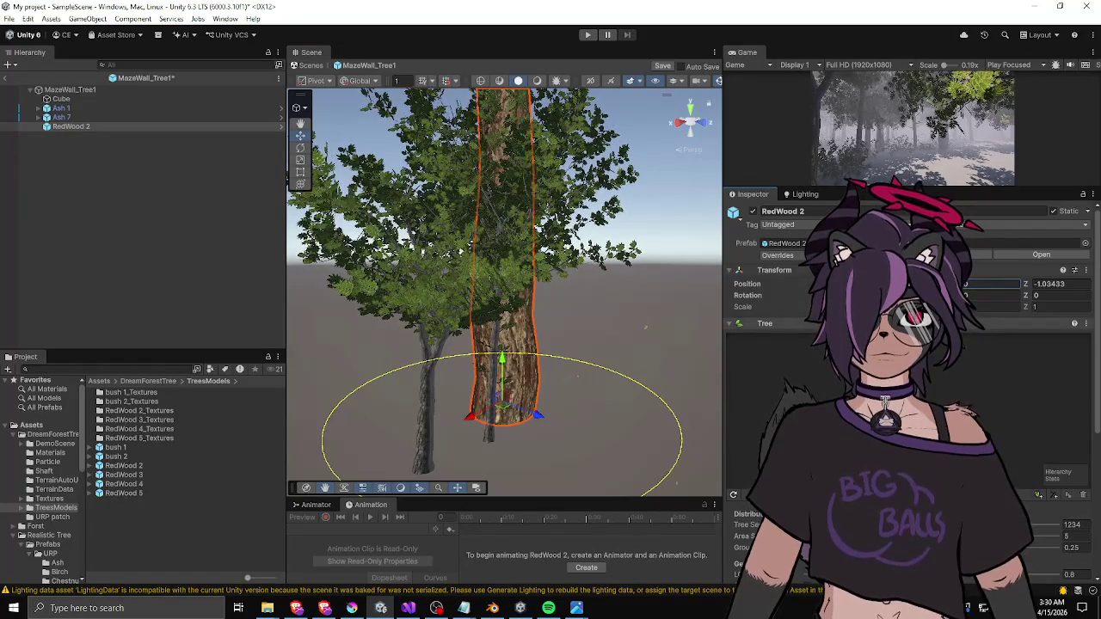
- Select the tree's trunk node, show its branch spline, and review its Distribution, Geometry and Shape settings
scroll(907, 344, "down", 2)
scroll(907, 361, "down", 3)
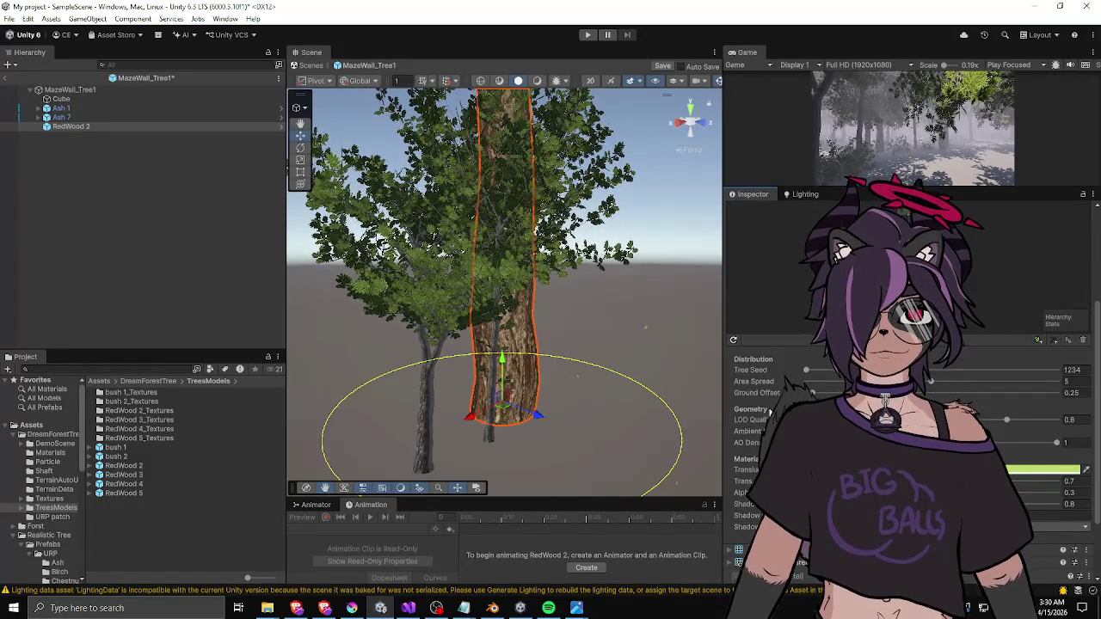
scroll(771, 414, "down", 3)
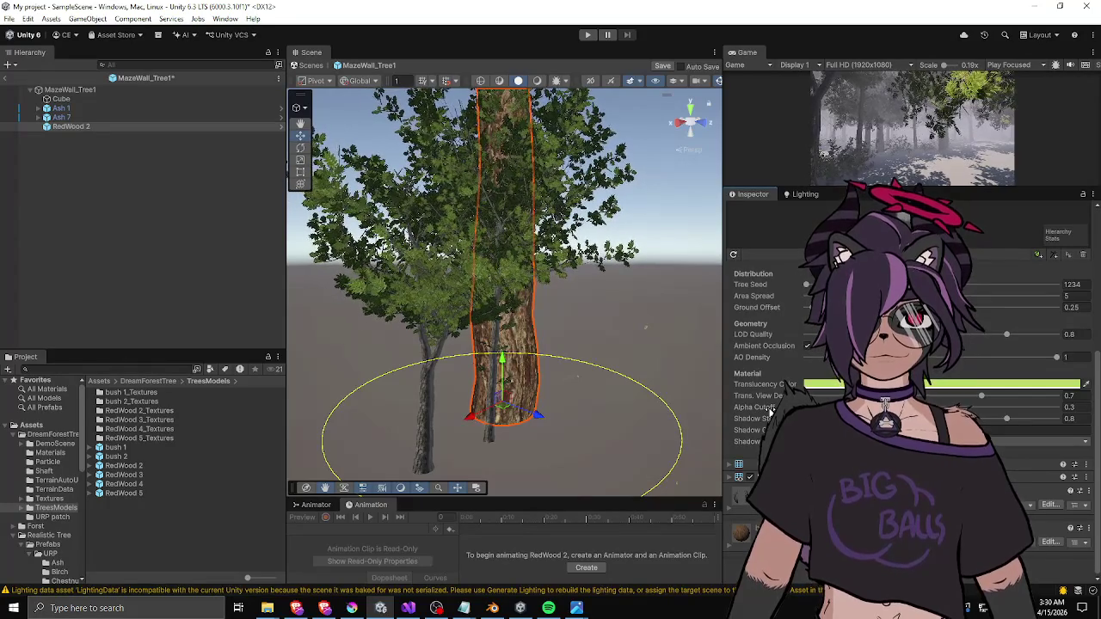
scroll(903, 387, "up", 3)
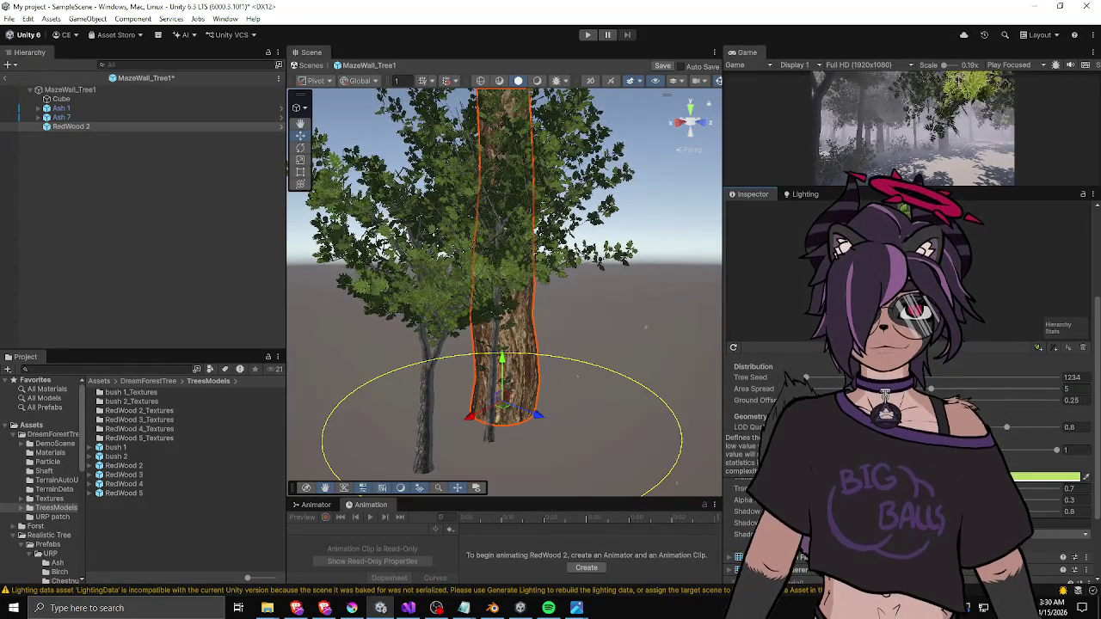
left_click(903, 258)
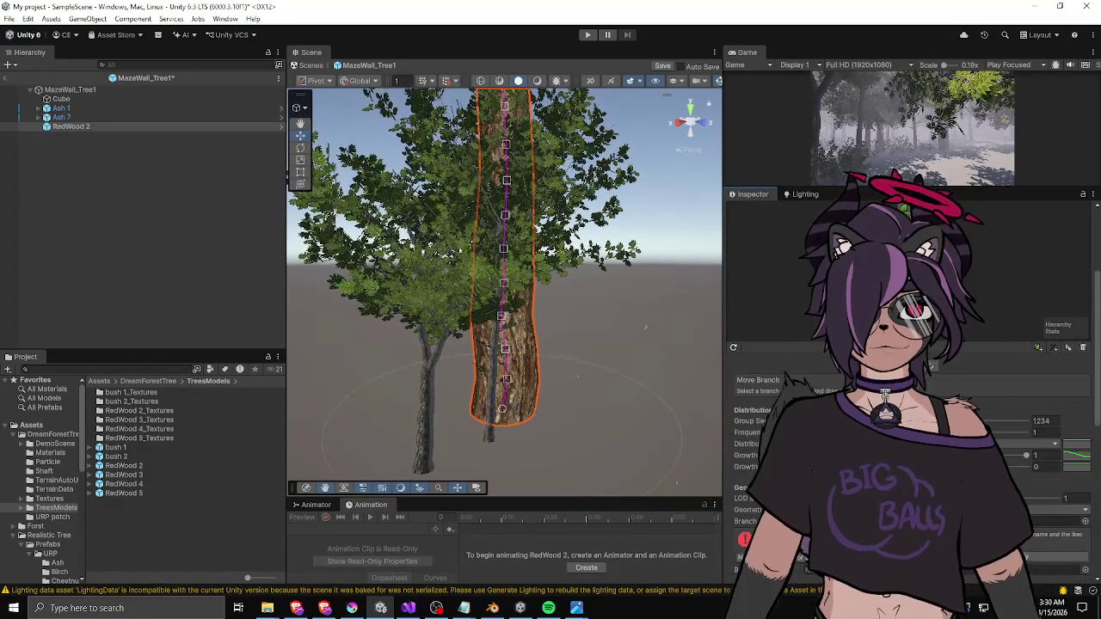
scroll(903, 387, "up", 3)
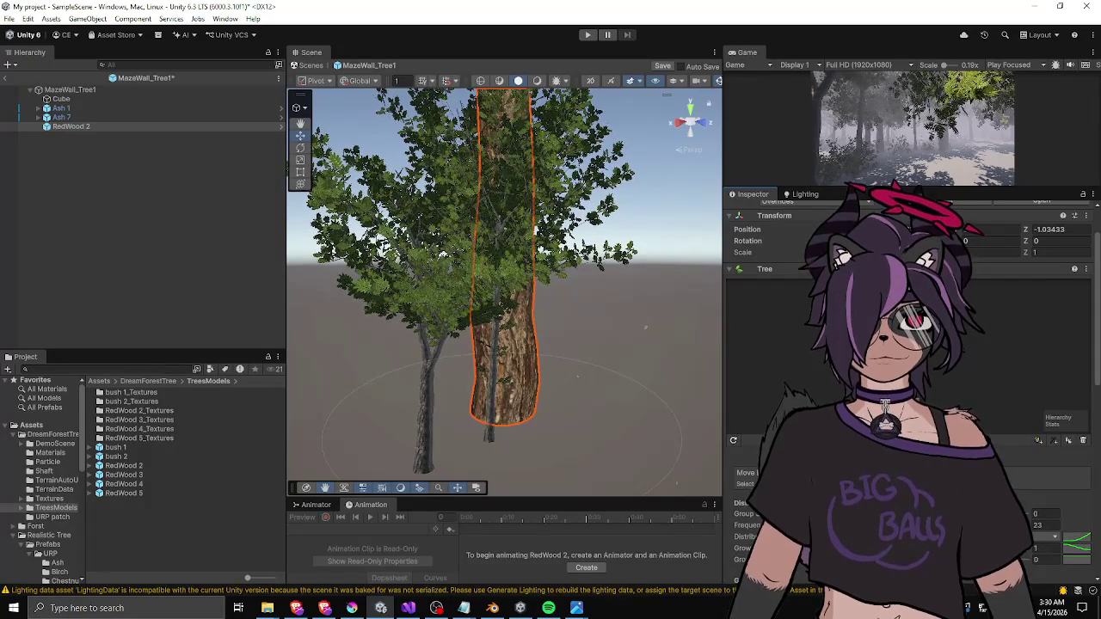
left_click(903, 361)
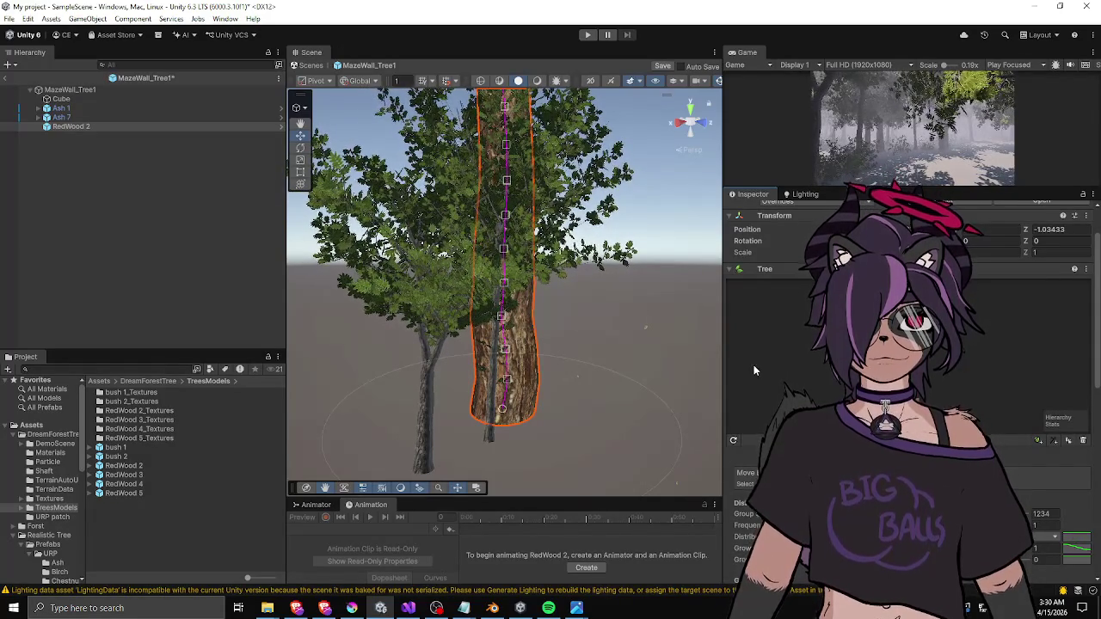
scroll(757, 395, "down", 5)
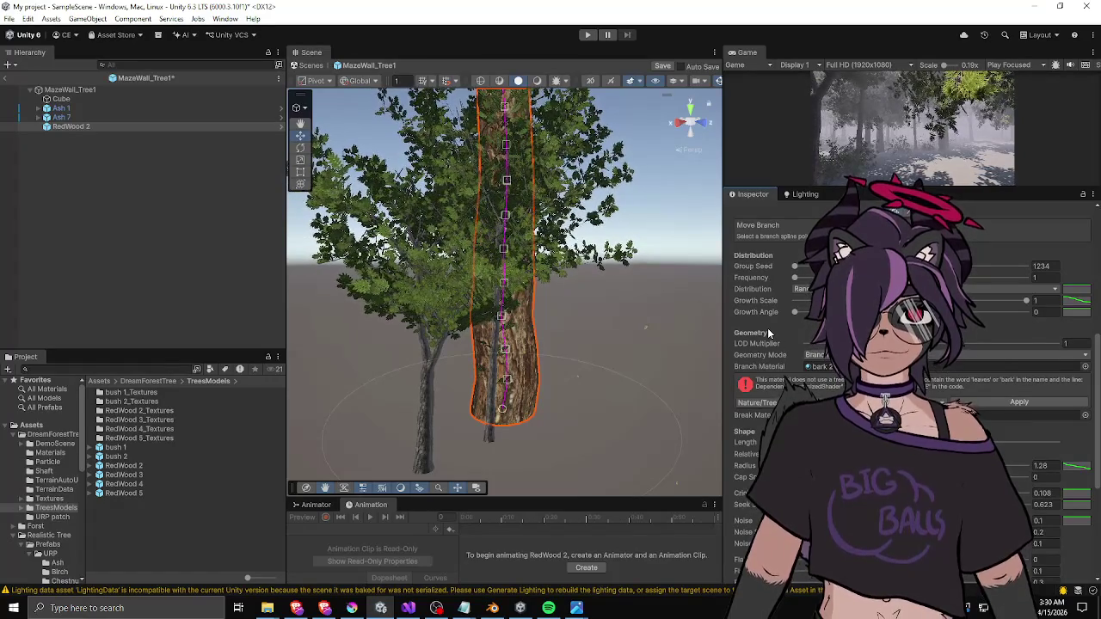
scroll(768, 328, "down", 3)
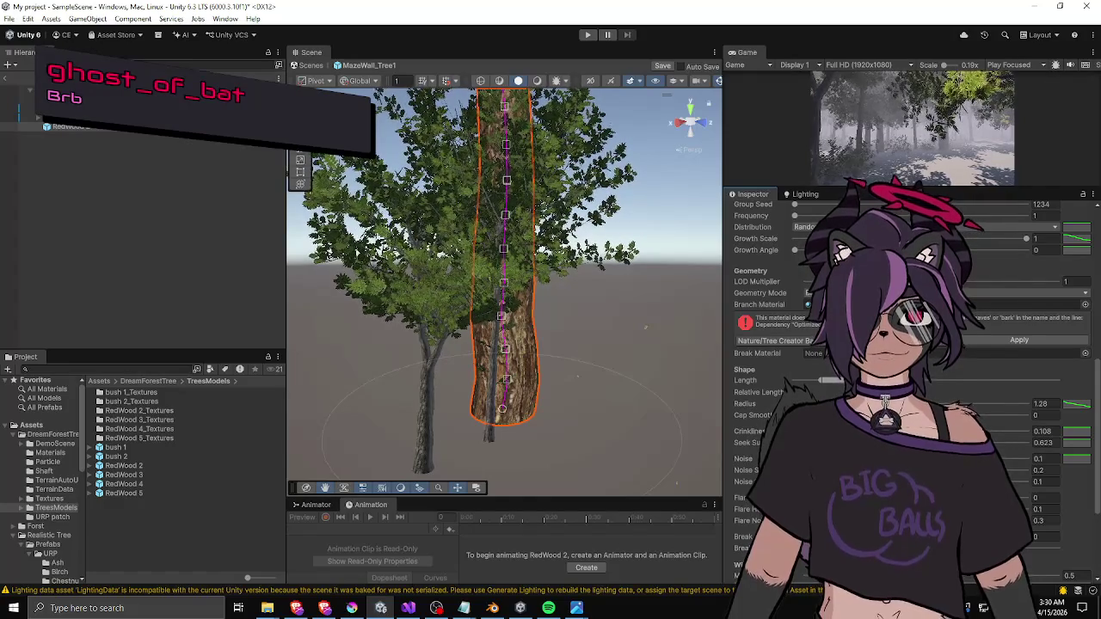
left_click_drag(542, 275, 541, 156)
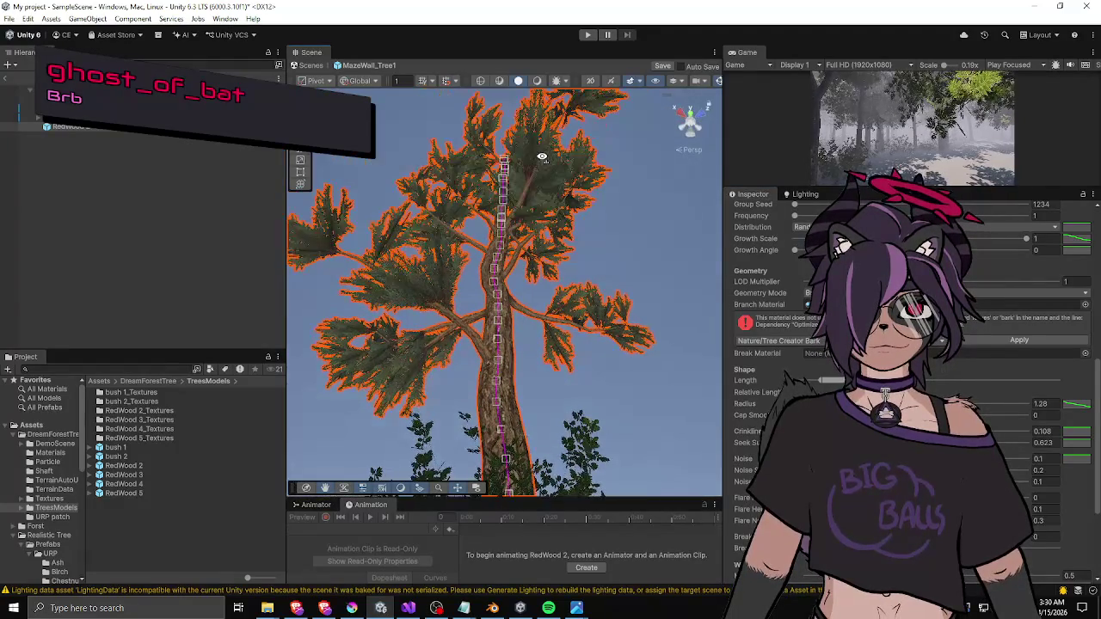
- Compare a branch group's settings with the trunk node's settings in the Tree graph
scroll(763, 366, "down", 4)
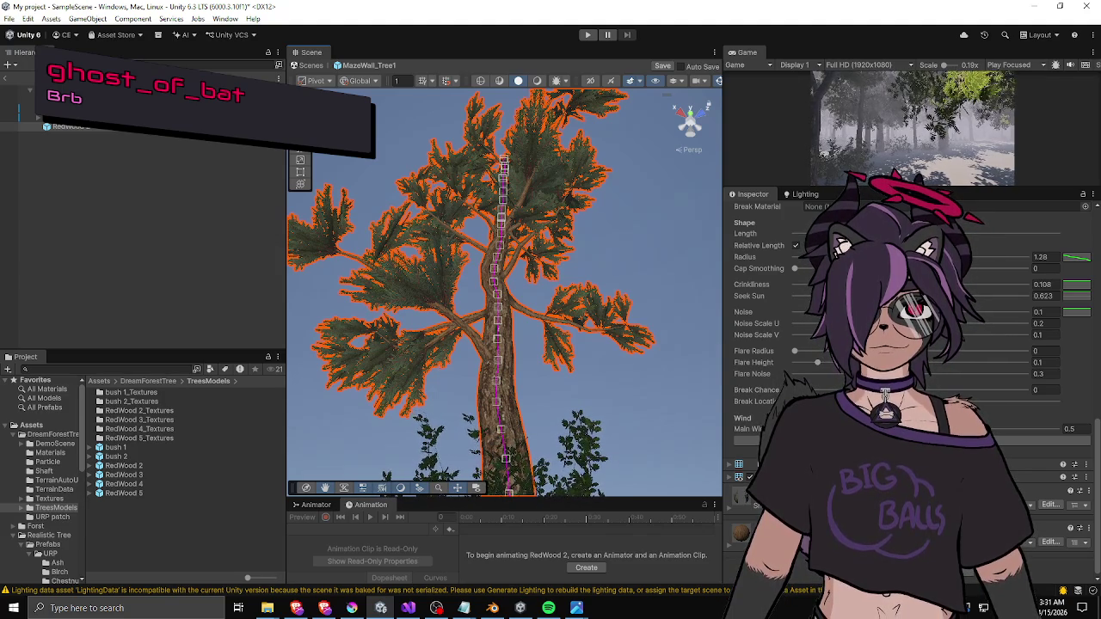
scroll(758, 422, "up", 5)
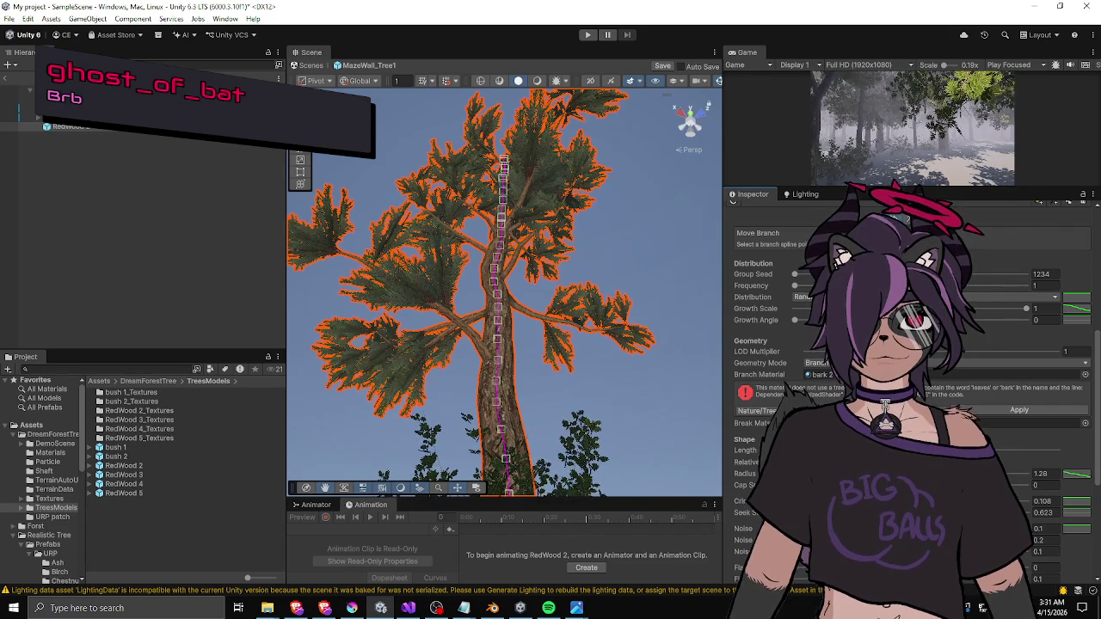
scroll(803, 325, "up", 5)
left_click(803, 325)
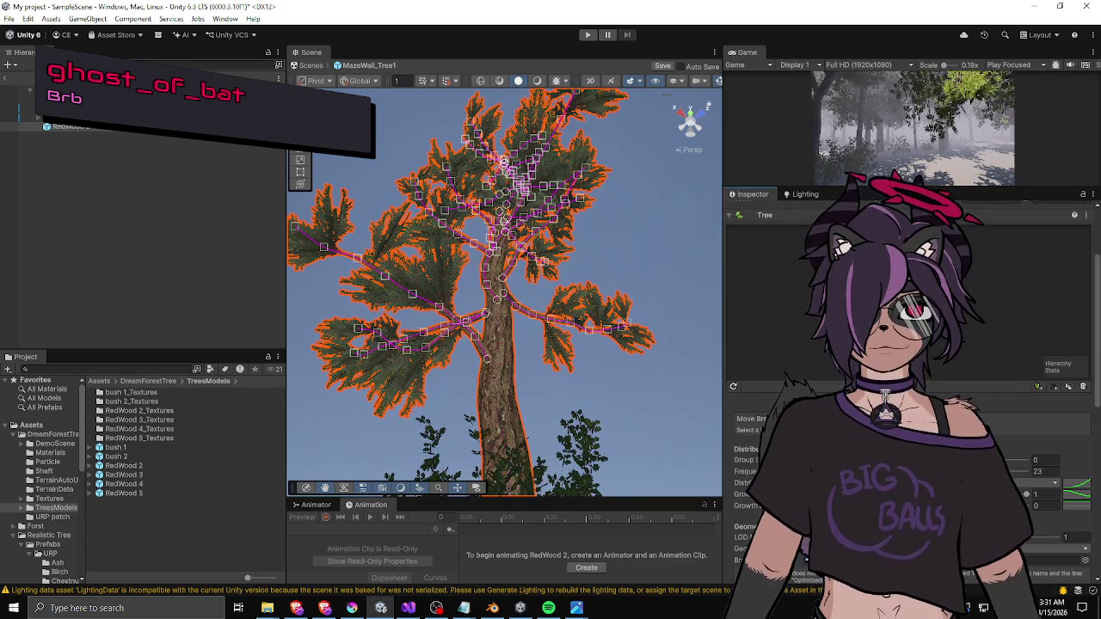
left_click(804, 352)
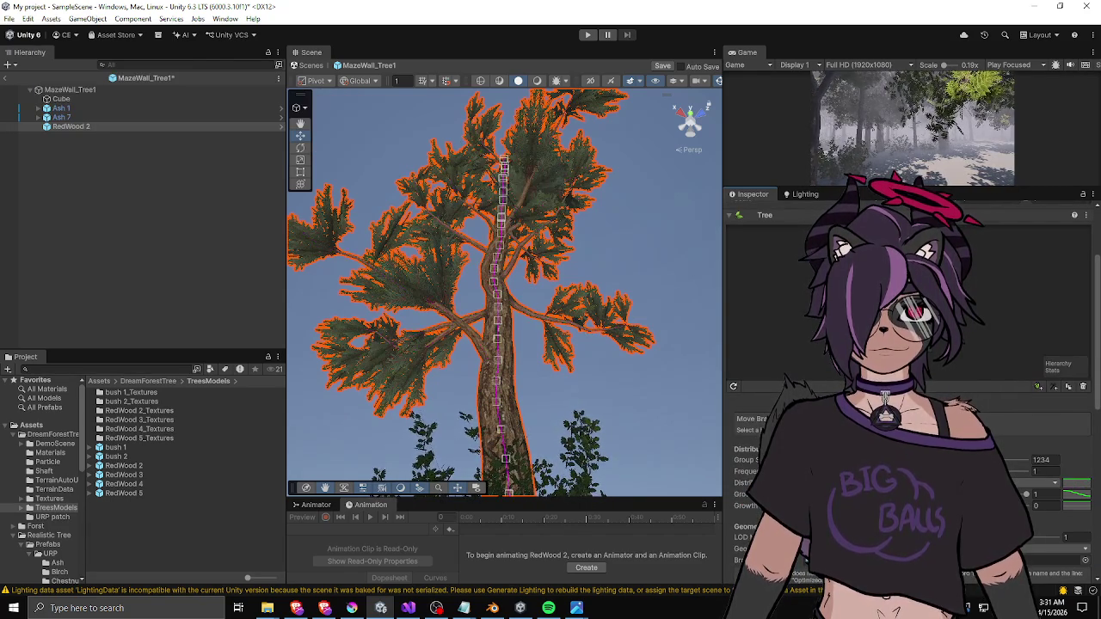
- Check the trunk's Relative Length, then regenerate the RedWood 2 mesh, which now renders magenta
scroll(804, 344, "down", 3)
scroll(755, 461, "down", 4)
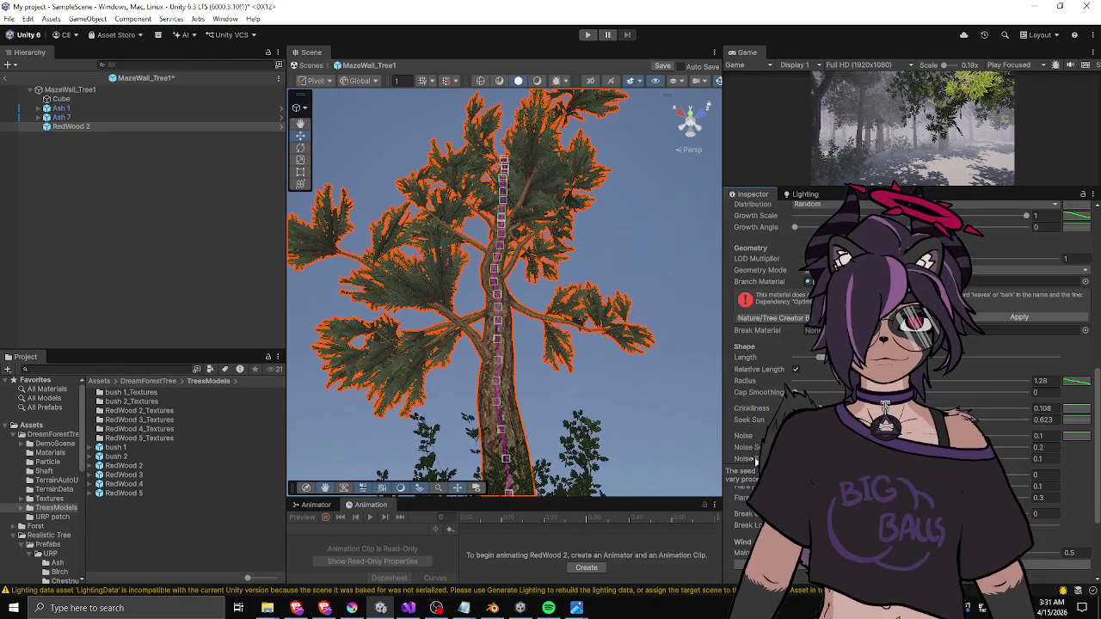
left_click(797, 370)
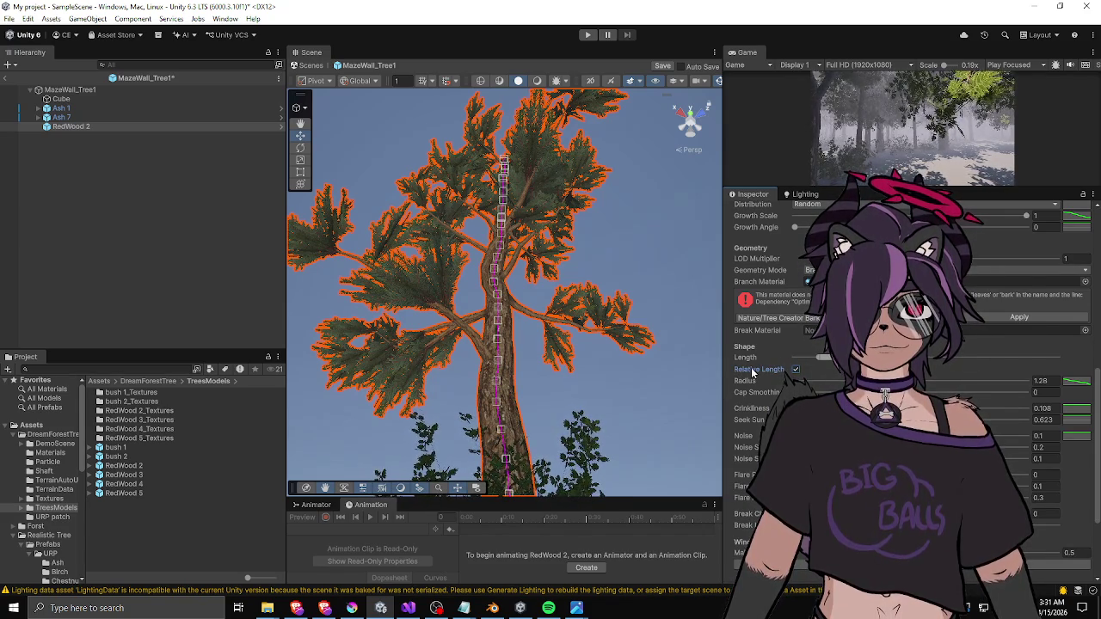
scroll(766, 327, "up", 4)
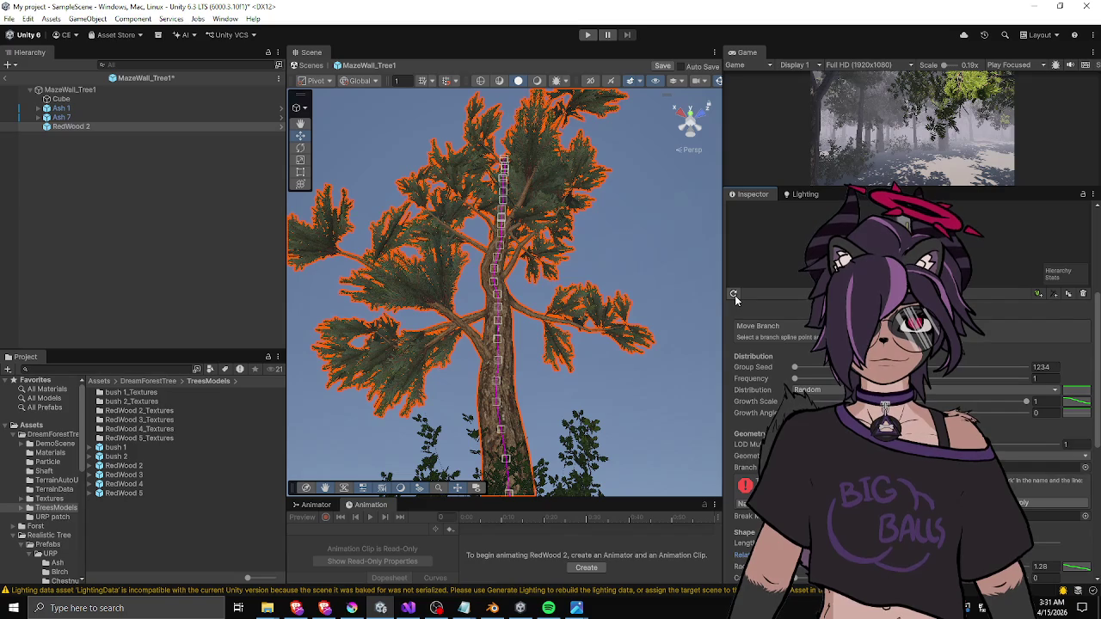
mouse_move(551, 370)
left_mouse_down()
mouse_move(553, 424)
mouse_move(526, 463)
mouse_move(516, 435)
left_mouse_up()
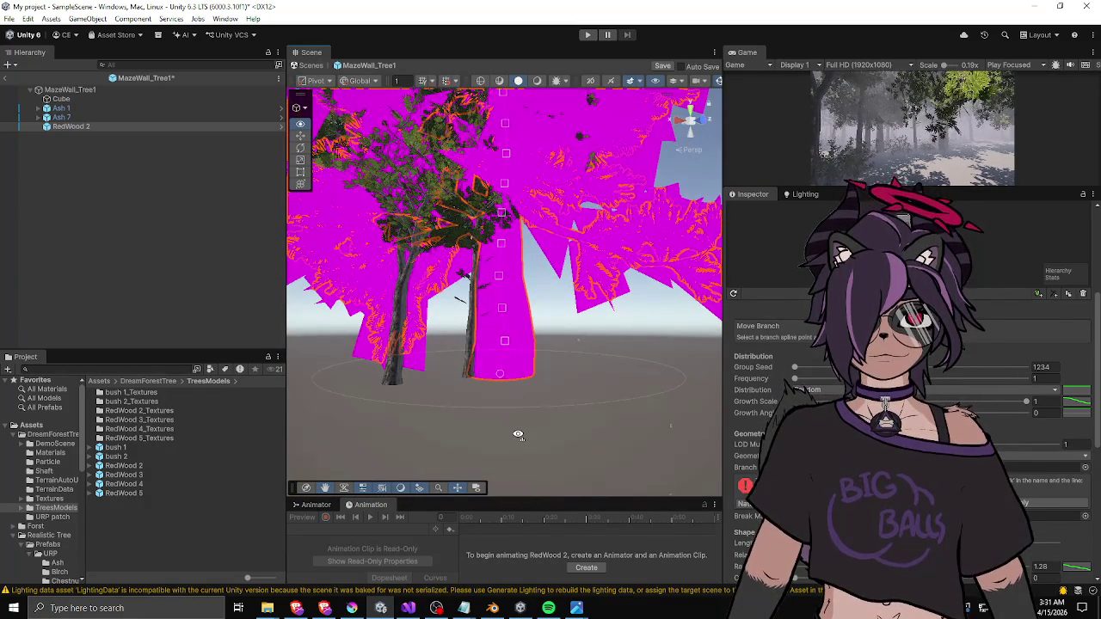
- Enlarge the tree structure preview and review the branch groups' settings
mouse_move(569, 285)
left_mouse_down()
mouse_move(561, 269)
mouse_move(555, 292)
mouse_move(530, 275)
left_mouse_up()
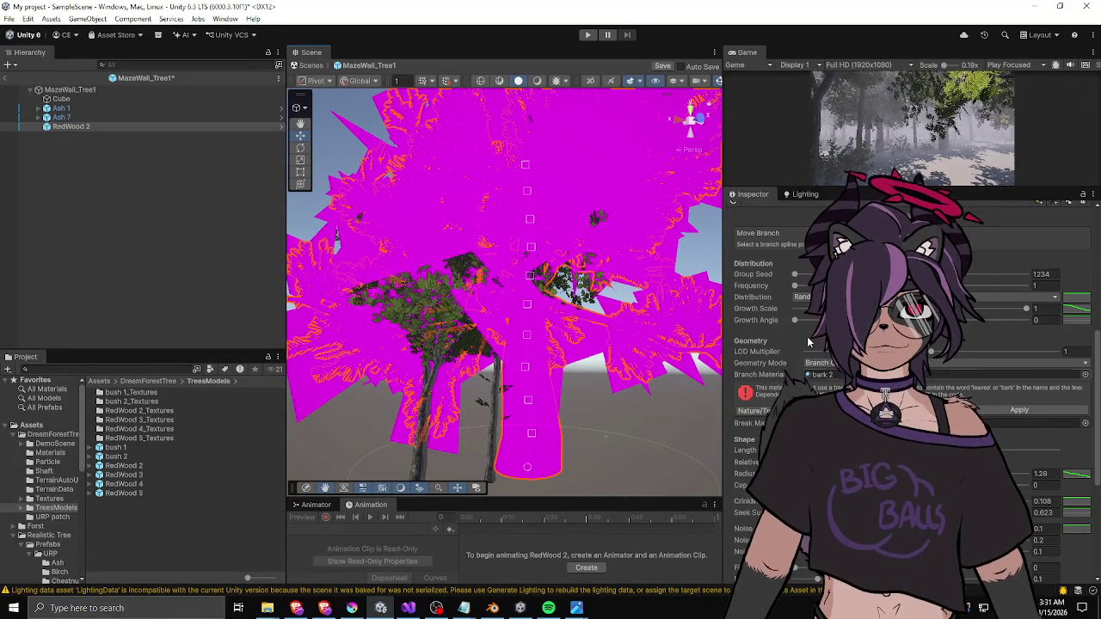
left_click_drag(929, 311, 929, 373)
left_click(894, 344)
scroll(840, 398, "down", 5)
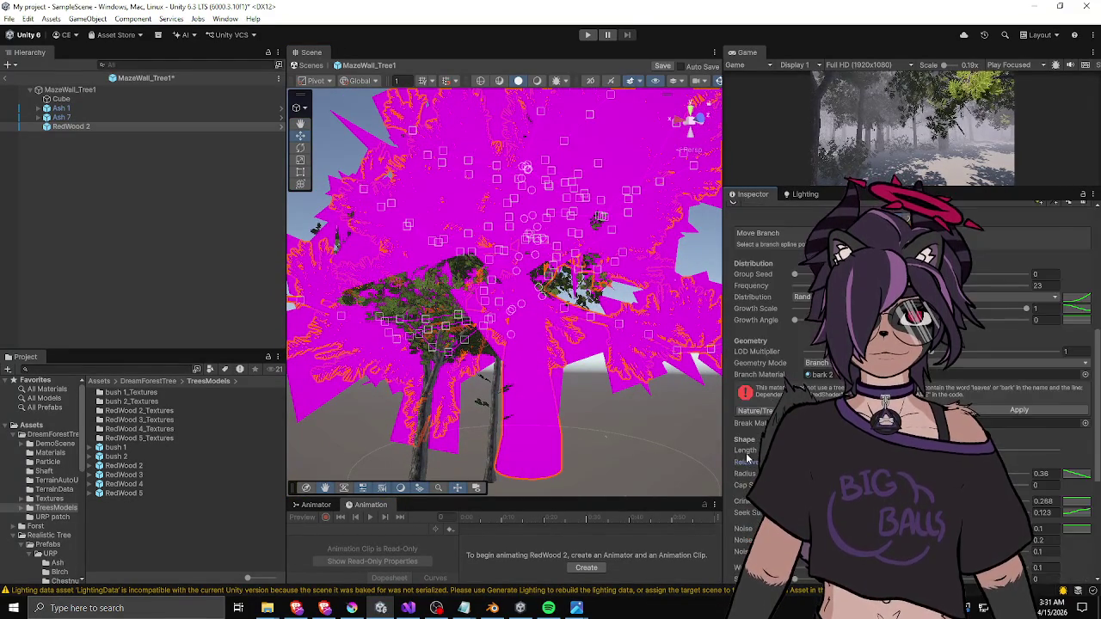
scroll(929, 404, "up", 5)
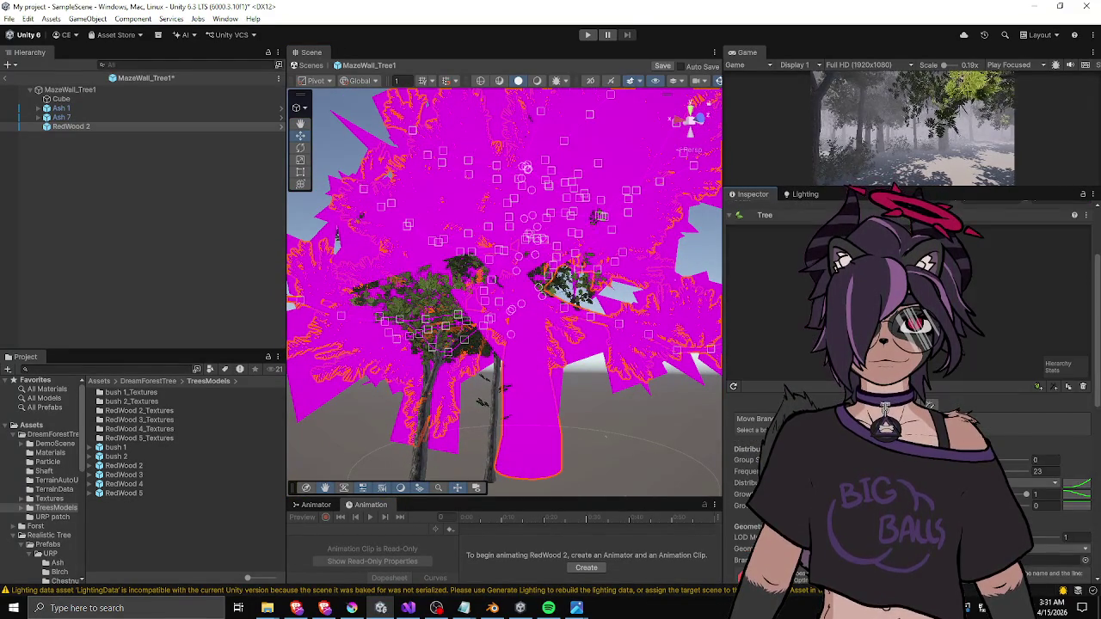
left_click(840, 263)
scroll(815, 335, "down", 5)
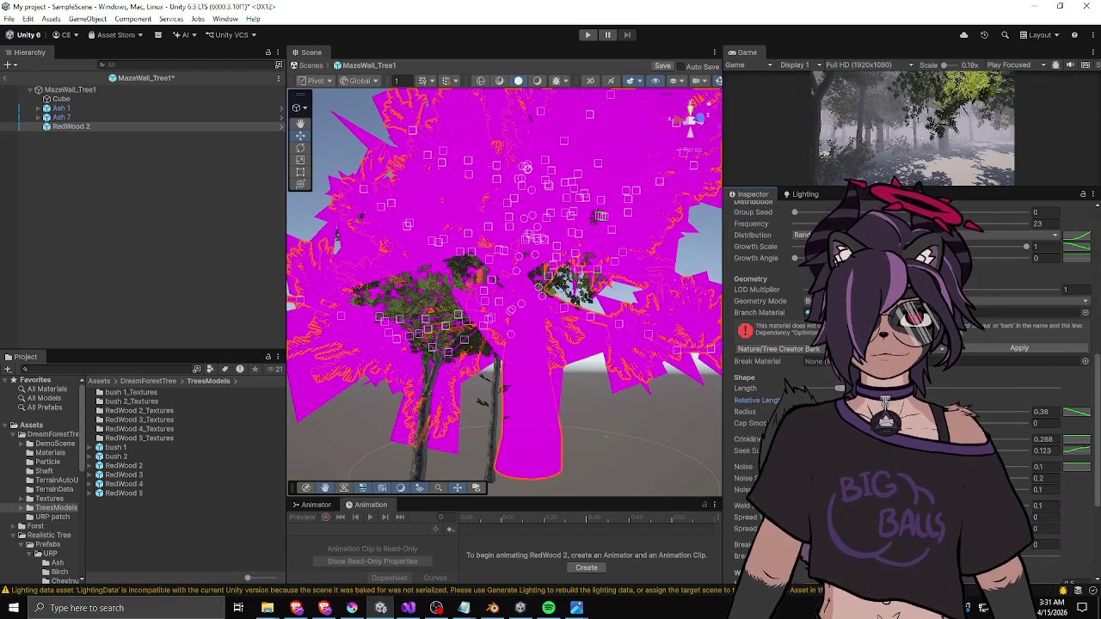
scroll(912, 378, "up", 5)
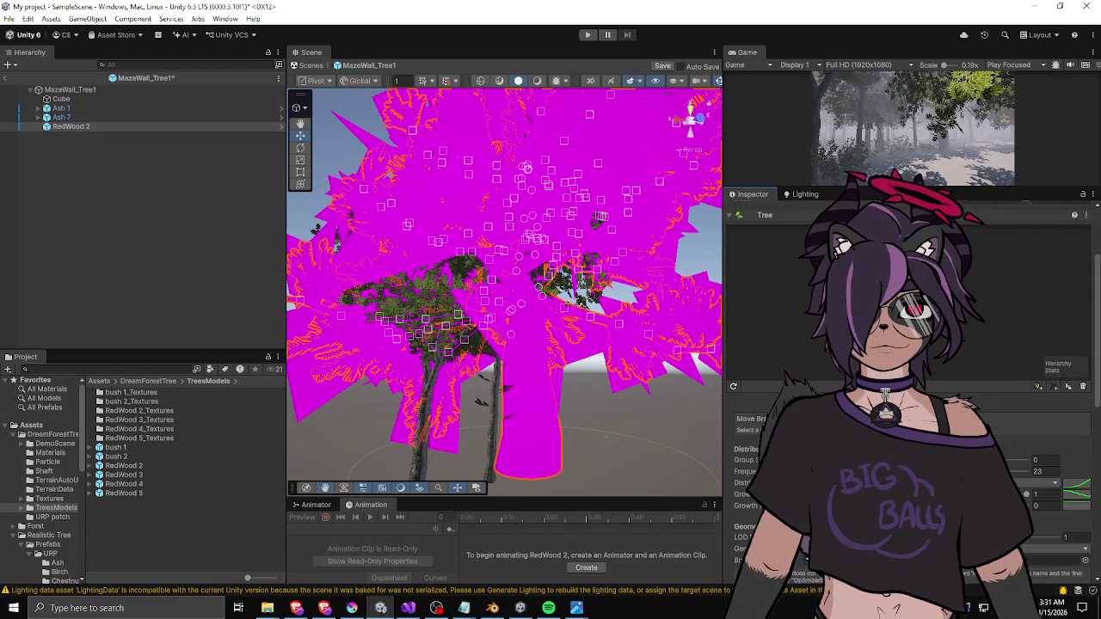
scroll(912, 430, "down", 1)
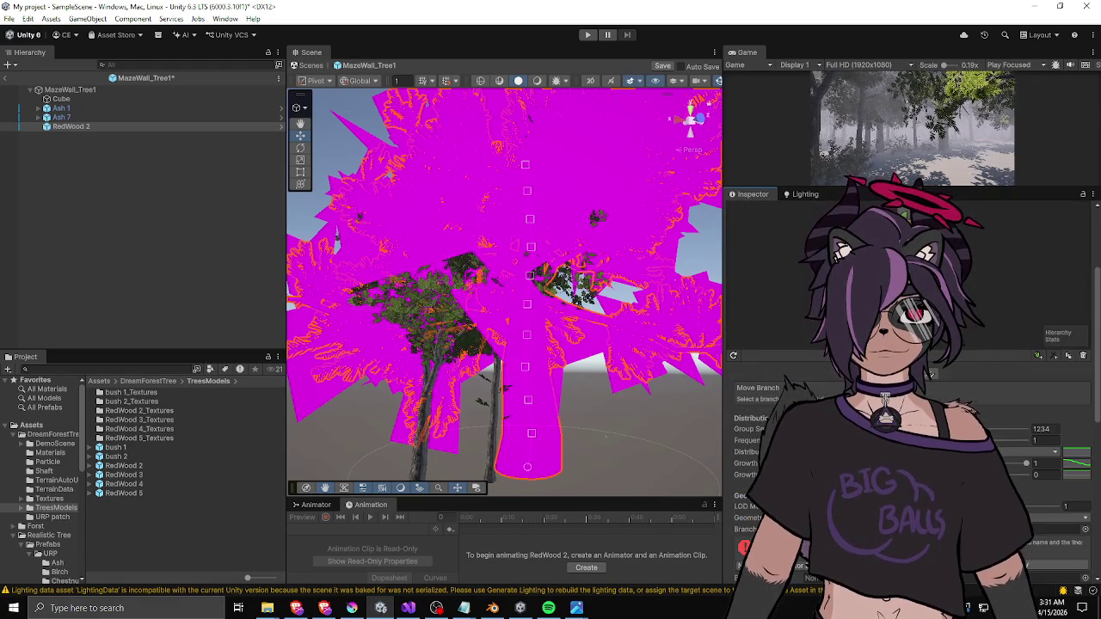
scroll(912, 387, "down", 5)
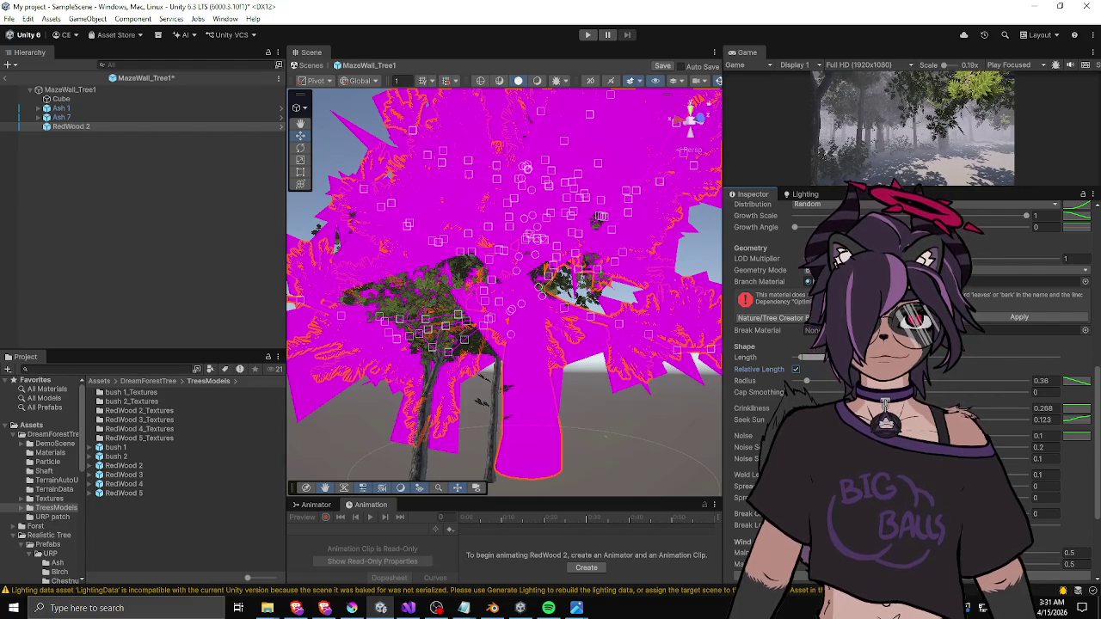
scroll(817, 368, "up", 3)
scroll(903, 387, "up", 4)
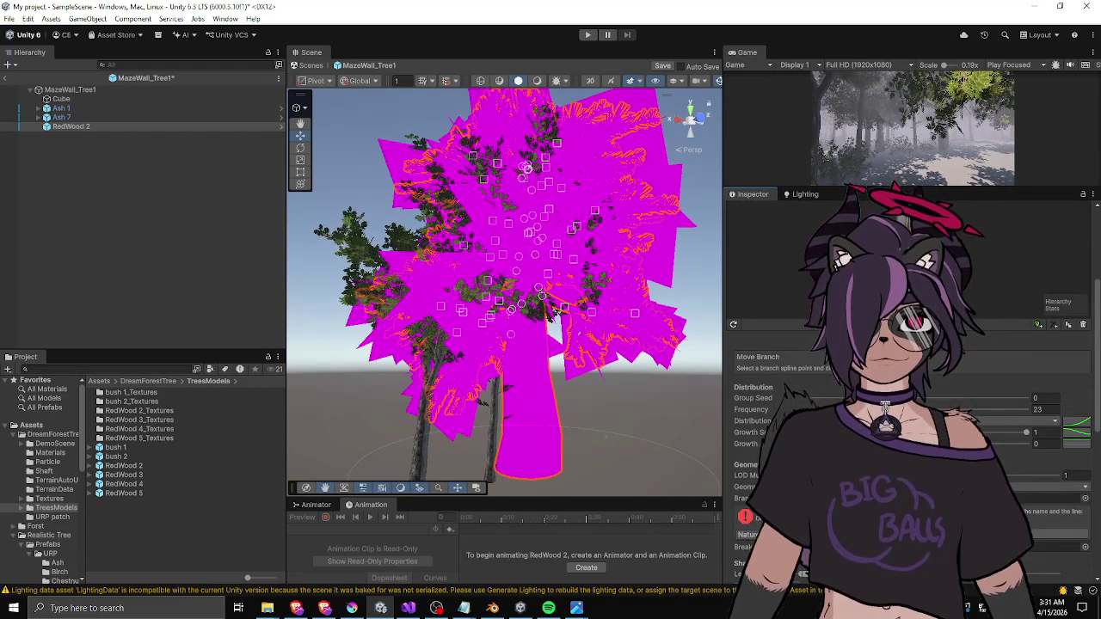
- Return to the trunk and regenerate the tree, giving a thinner 0.44-radius trunk, still magenta
left_click(553, 312)
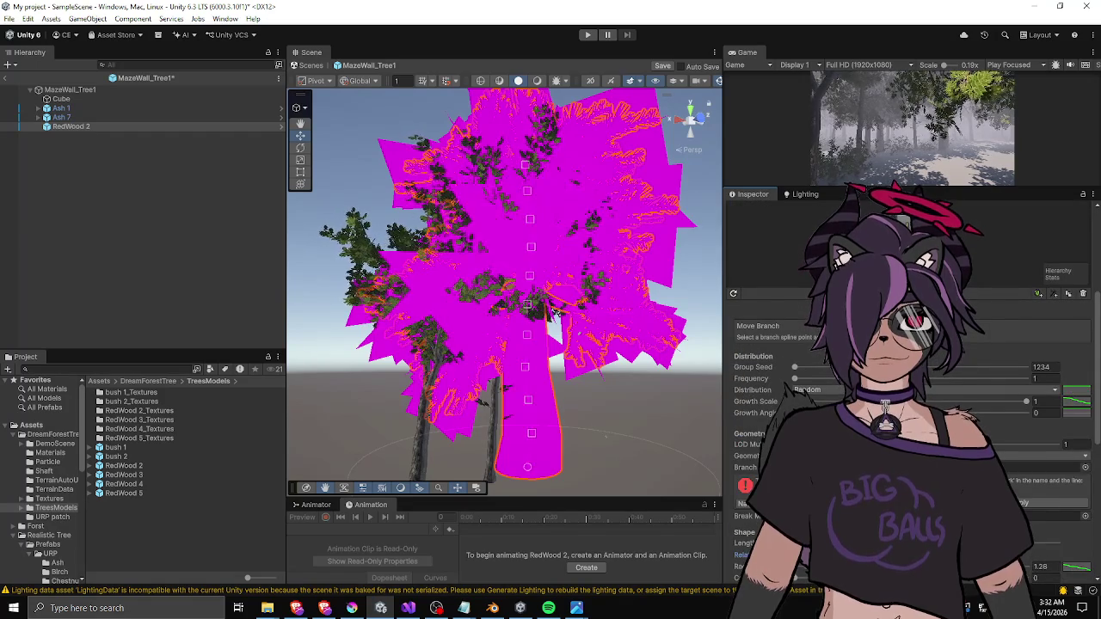
scroll(757, 437, "down", 3)
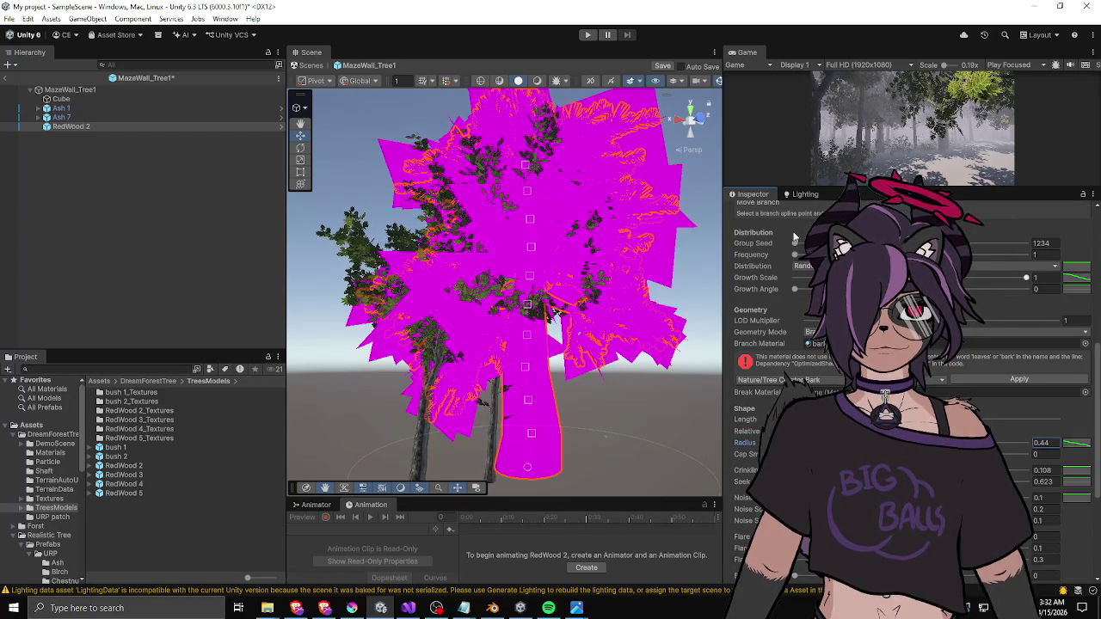
scroll(765, 241, "up", 5)
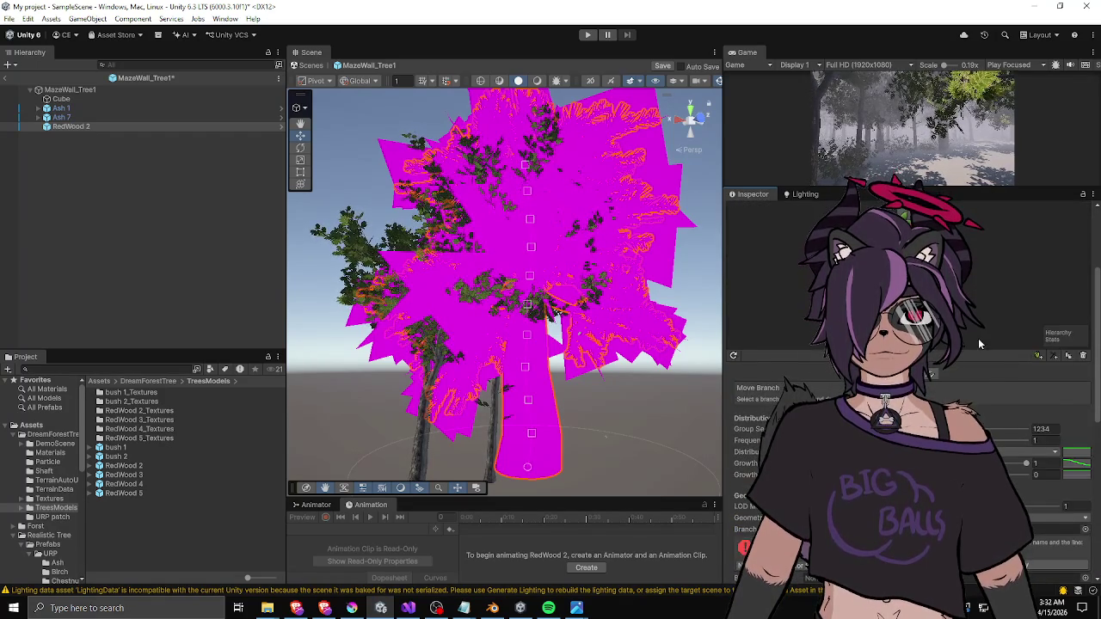
left_click(734, 357)
mouse_move(608, 400)
left_mouse_down()
mouse_move(545, 401)
mouse_move(539, 298)
mouse_move(538, 337)
mouse_move(568, 366)
left_mouse_up()
left_click(561, 356)
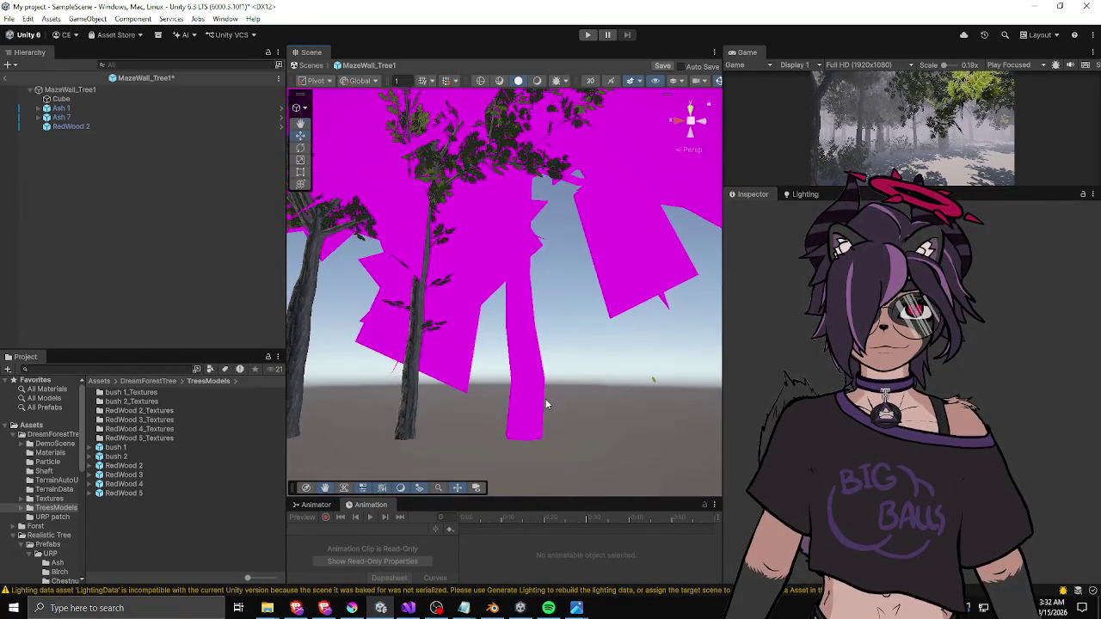
- From DreamForestTree > Materials, apply a bark material to RedWood 2's trunk and the leaf material to its foliage
left_click(563, 365)
scroll(568, 372, "up", 3)
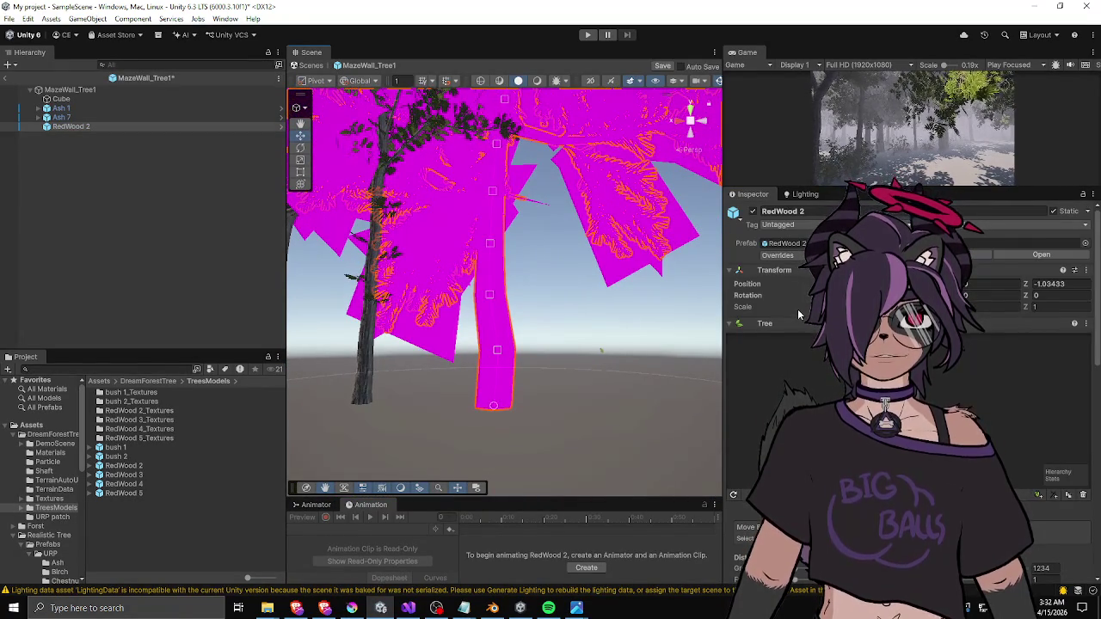
scroll(762, 406, "down", 5)
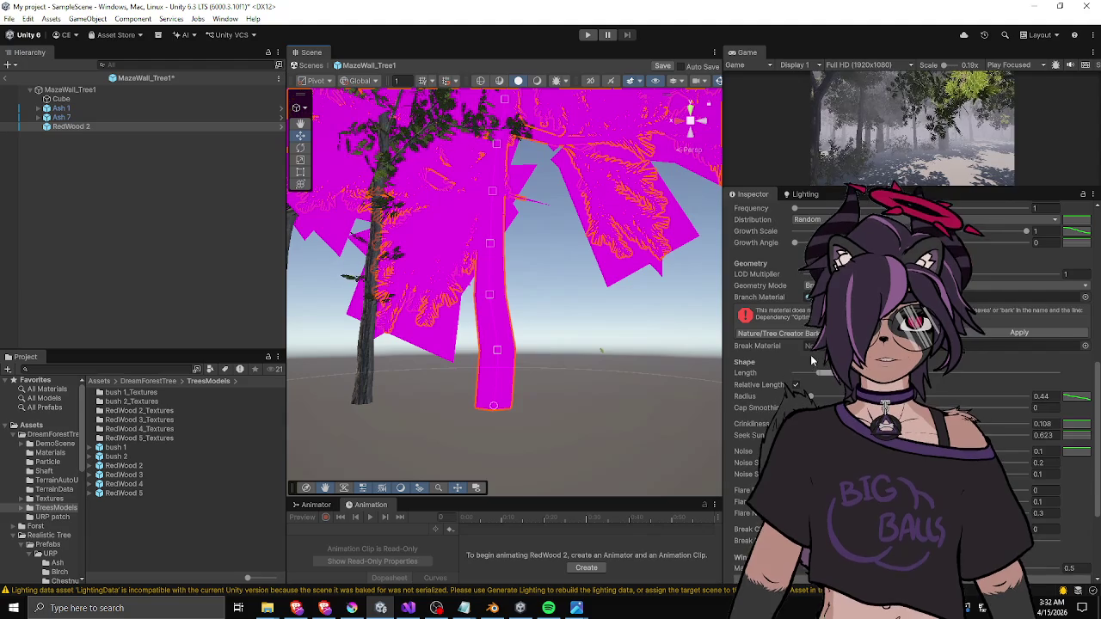
scroll(774, 392, "up", 1)
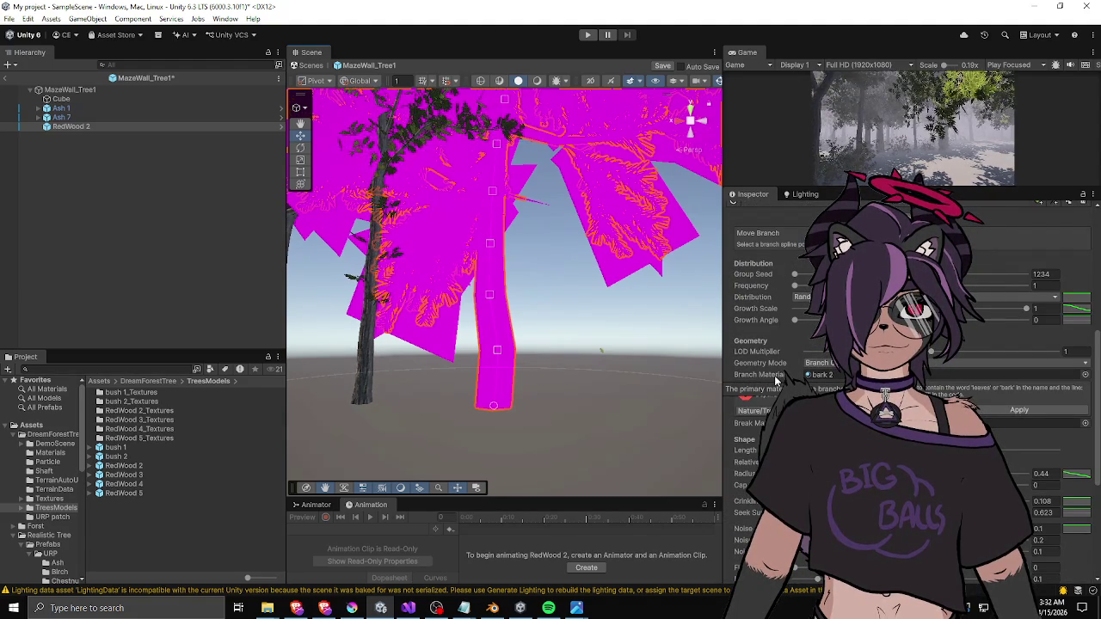
left_click(138, 382)
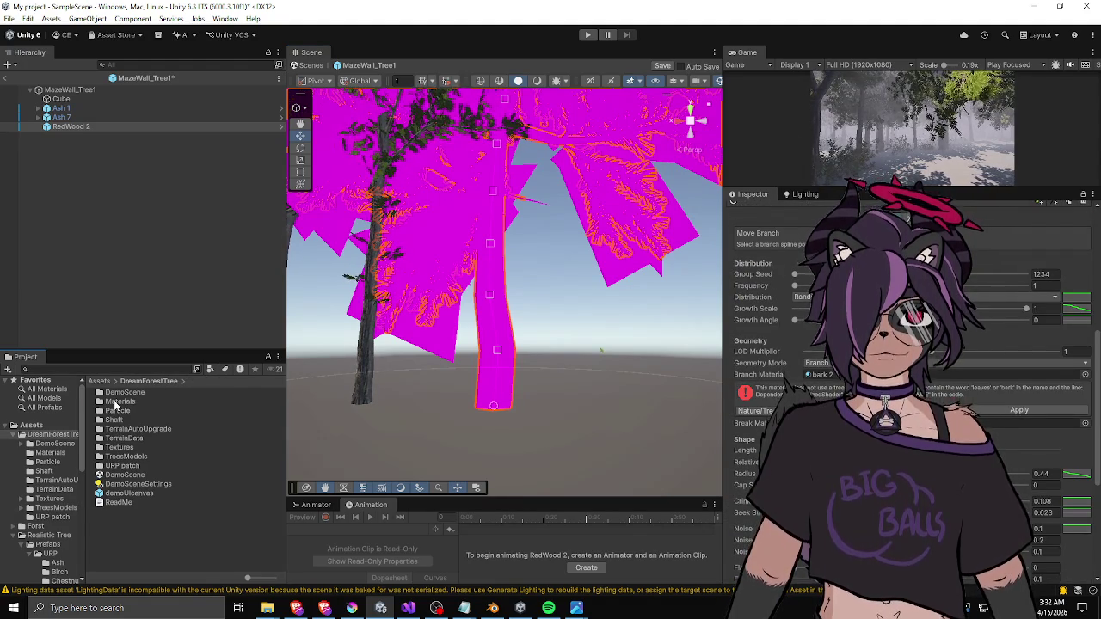
double_click(118, 402)
left_click_drag(525, 360, 496, 378)
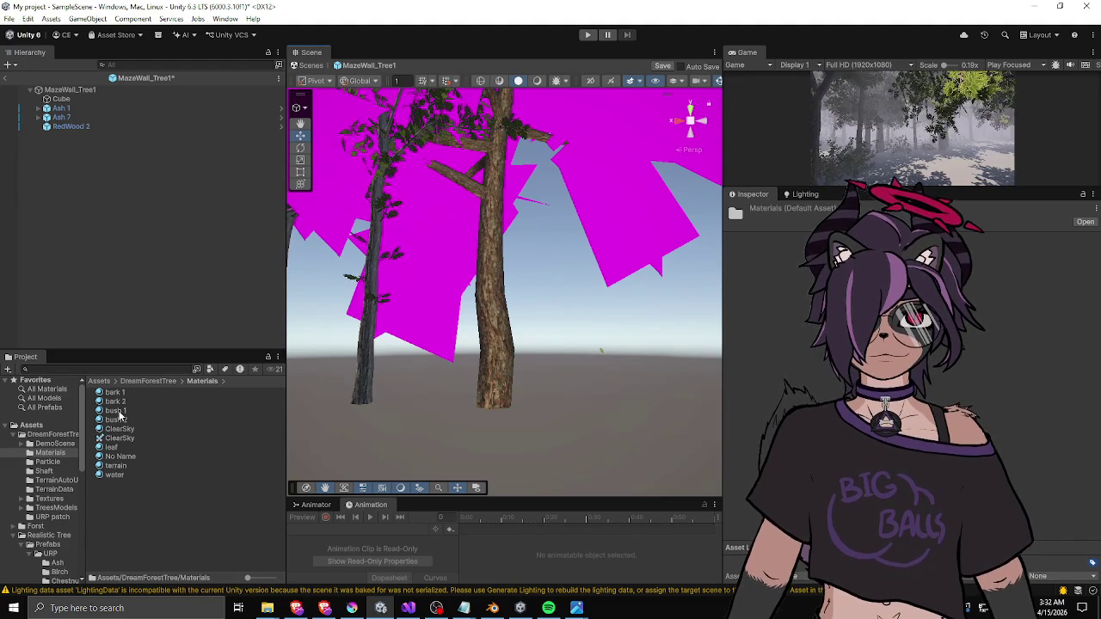
left_click_drag(116, 447, 431, 283)
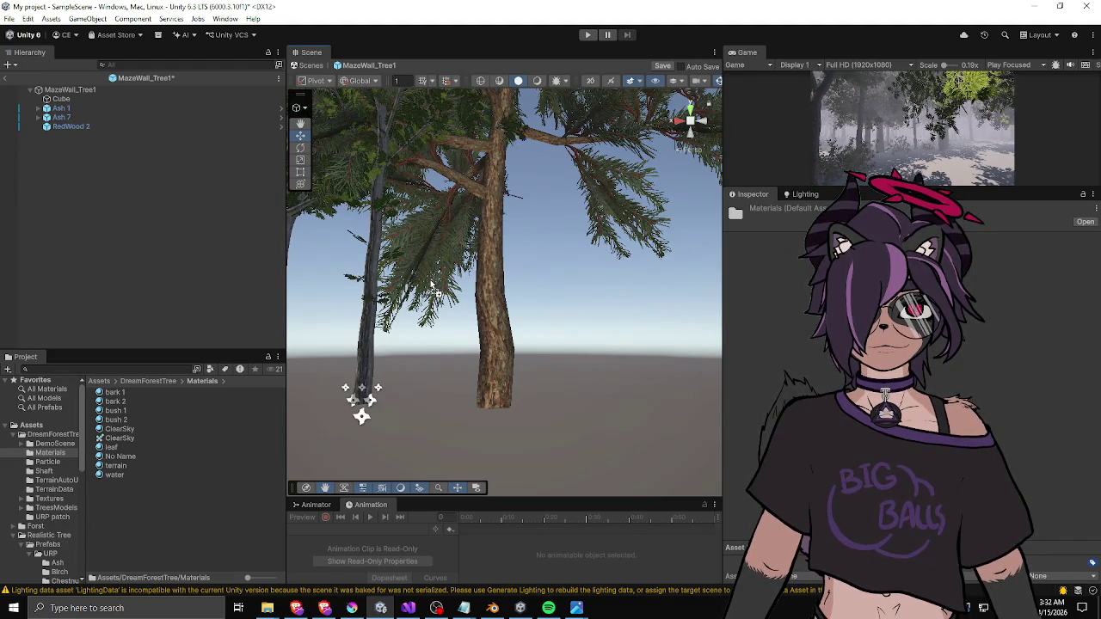
mouse_move(589, 263)
left_mouse_down()
mouse_move(617, 184)
mouse_move(467, 303)
mouse_move(322, 302)
mouse_move(622, 270)
mouse_move(681, 281)
mouse_move(631, 335)
left_mouse_up()
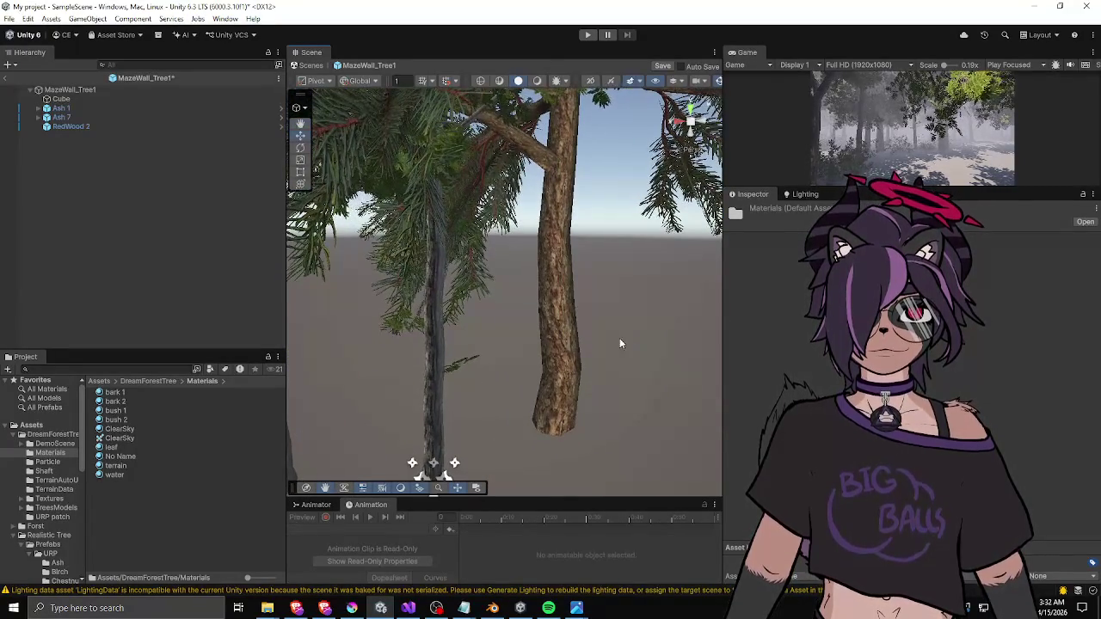
- Expand Ash 7 > Ash7_LOD0 in the Hierarchy down to Leaves1_LOD0 and Leaves2_LOD0
left_click(432, 357)
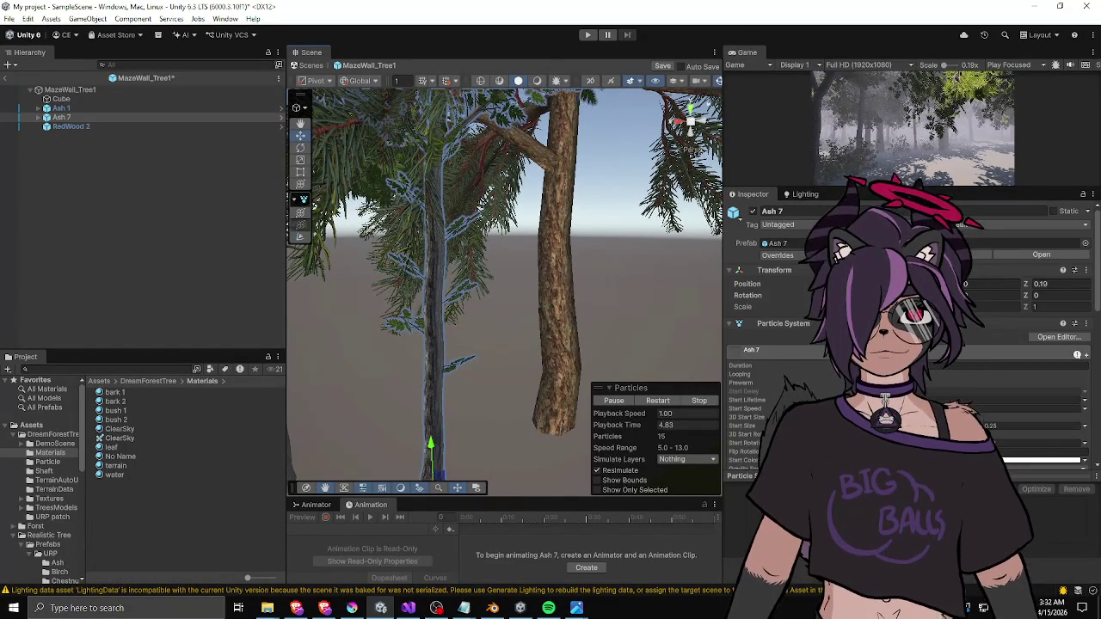
scroll(830, 368, "down", 2)
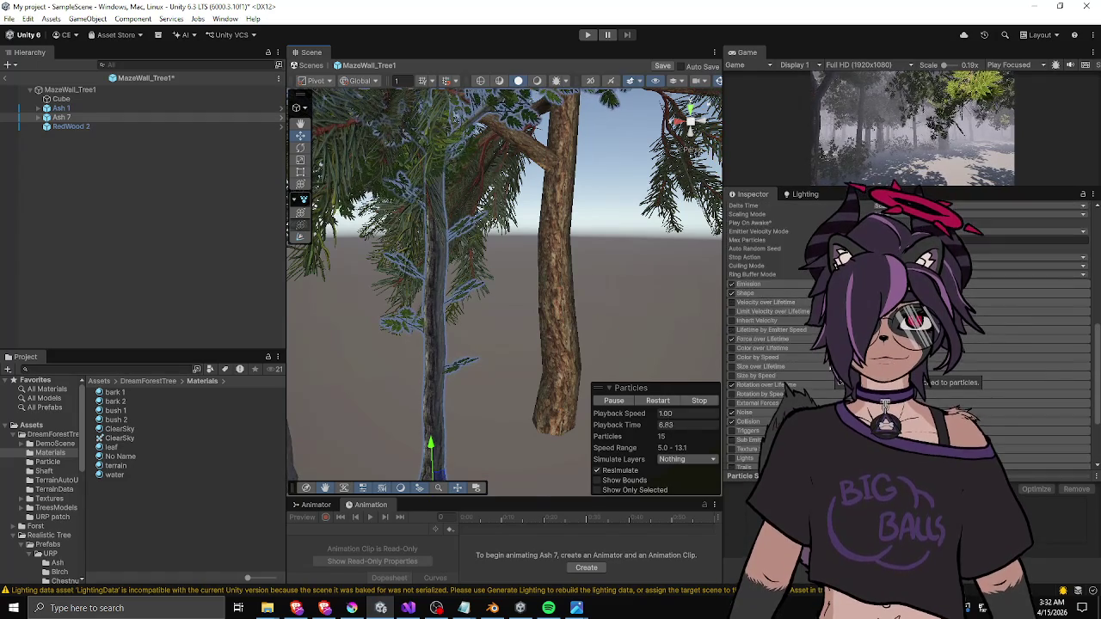
scroll(798, 369, "down", 7)
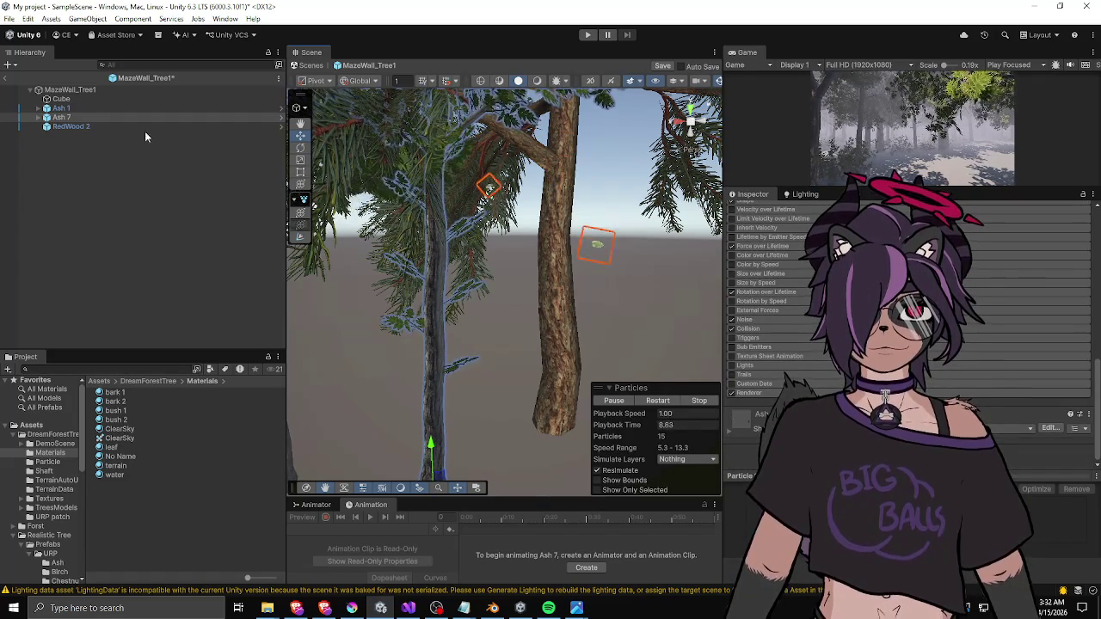
left_click(41, 117)
left_click(68, 126)
left_click(54, 127)
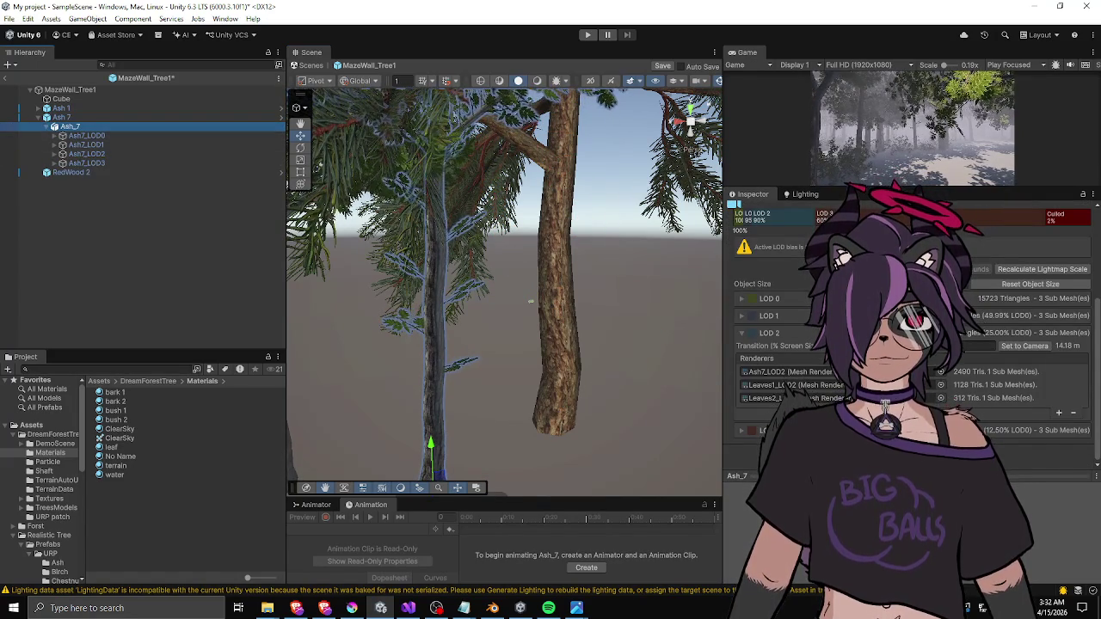
scroll(912, 387, "up", 4)
left_click(122, 136)
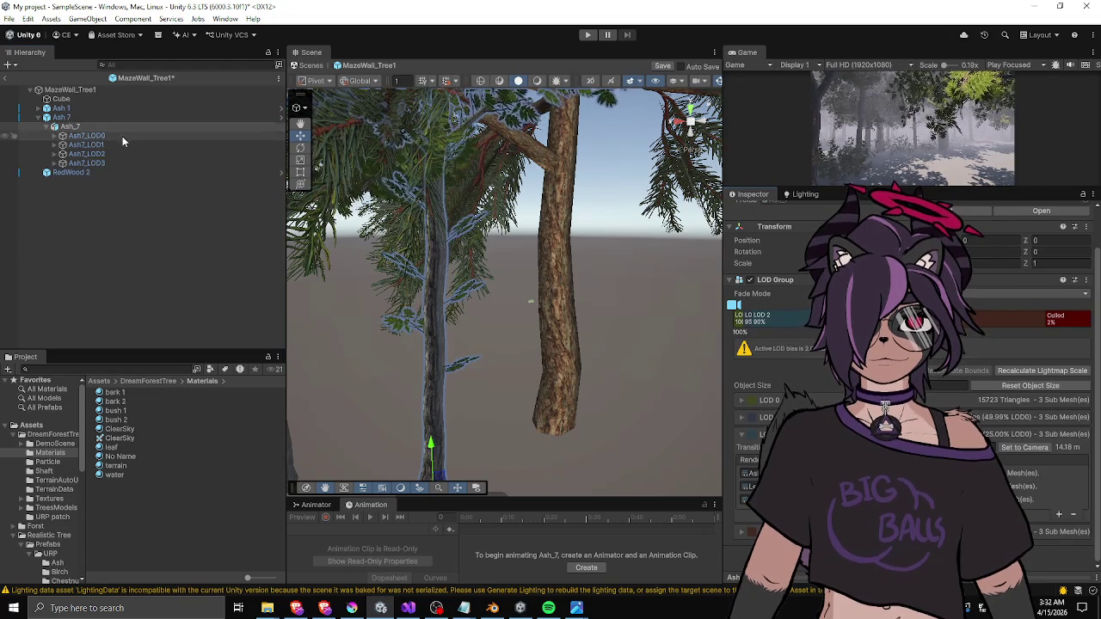
left_click(54, 136)
left_click(99, 145)
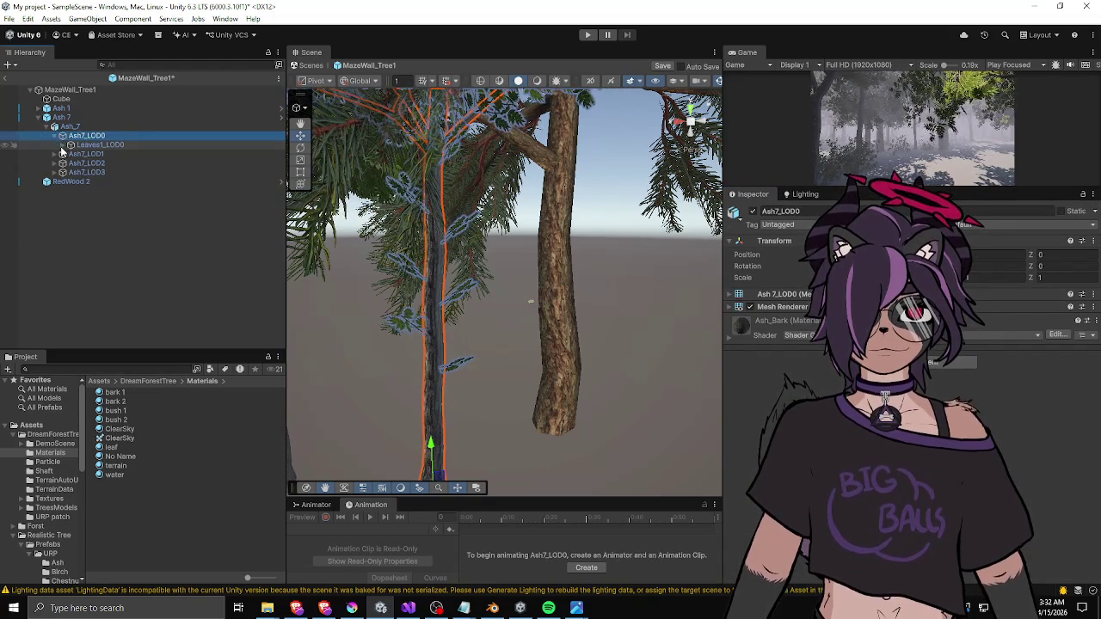
left_click(71, 145)
left_click(108, 154)
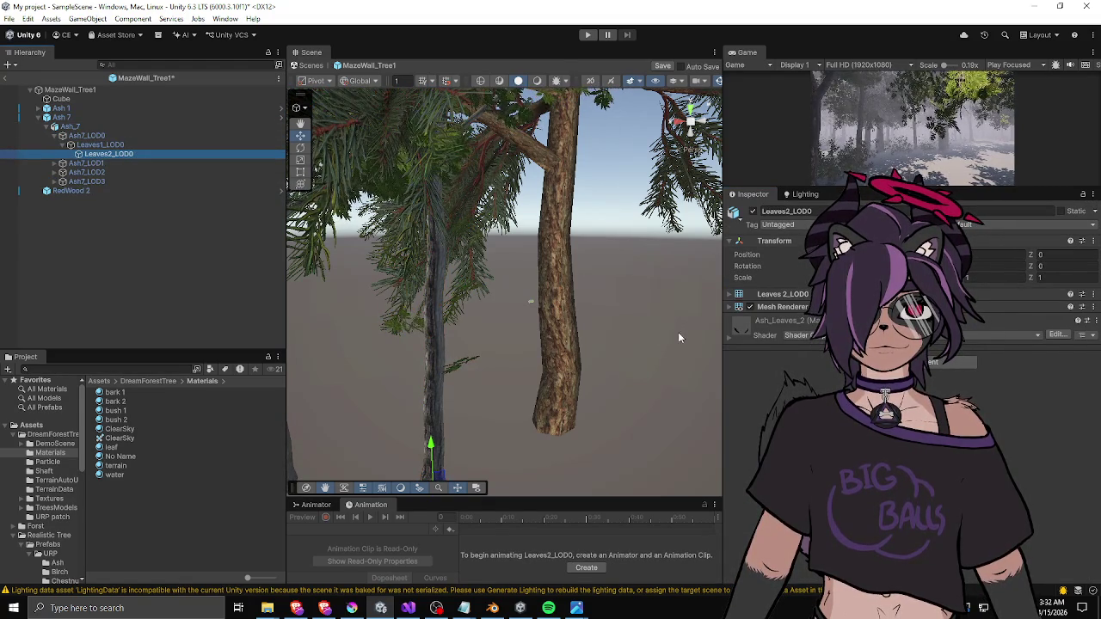
- Inspect the leaf material surface settings of Leaves2_LOD0 and Leaves1_LOD0
left_click(733, 335)
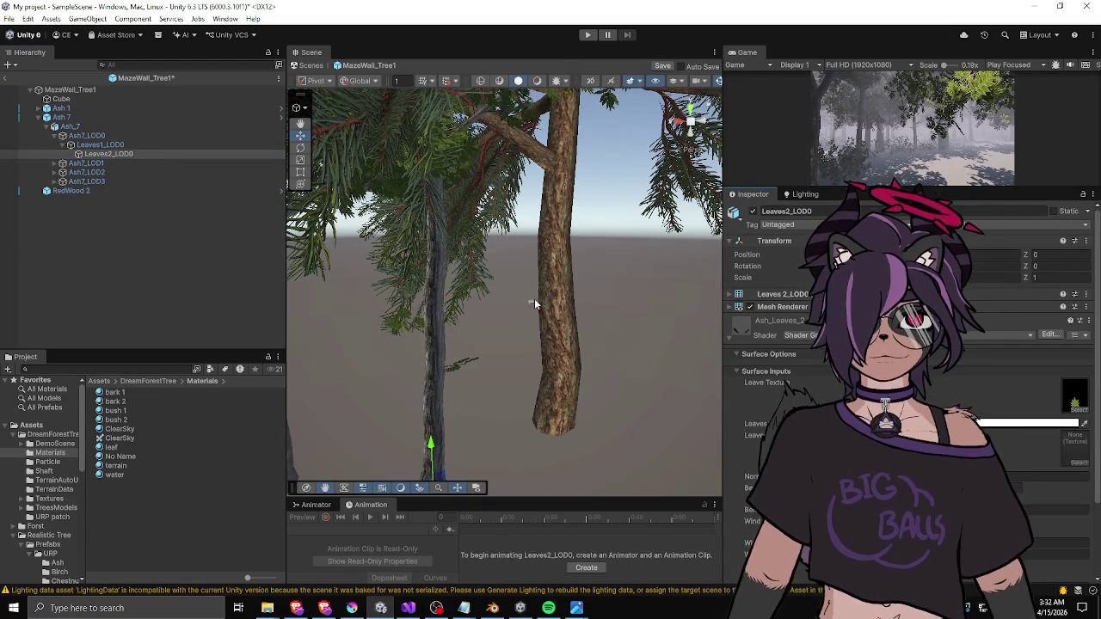
key("f")
left_click(113, 148)
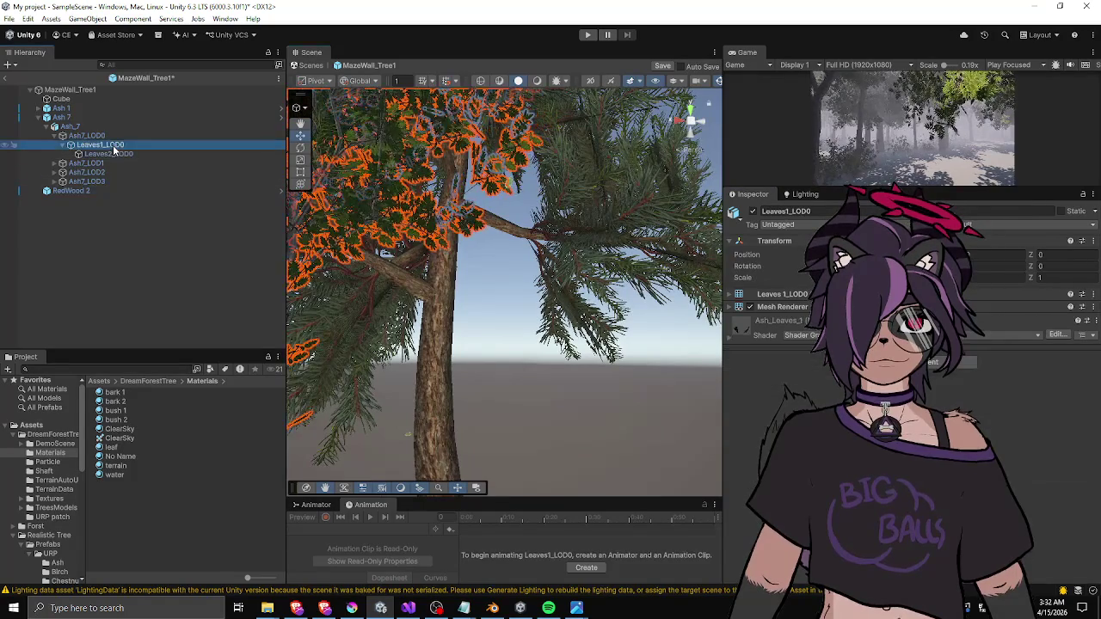
left_click(728, 336)
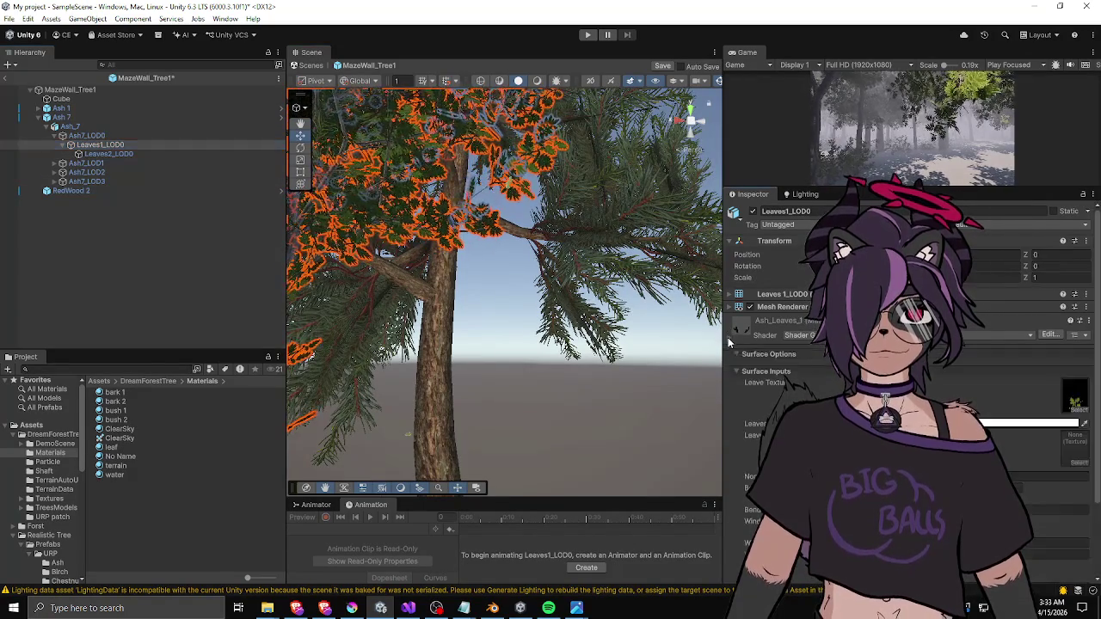
left_click(610, 212)
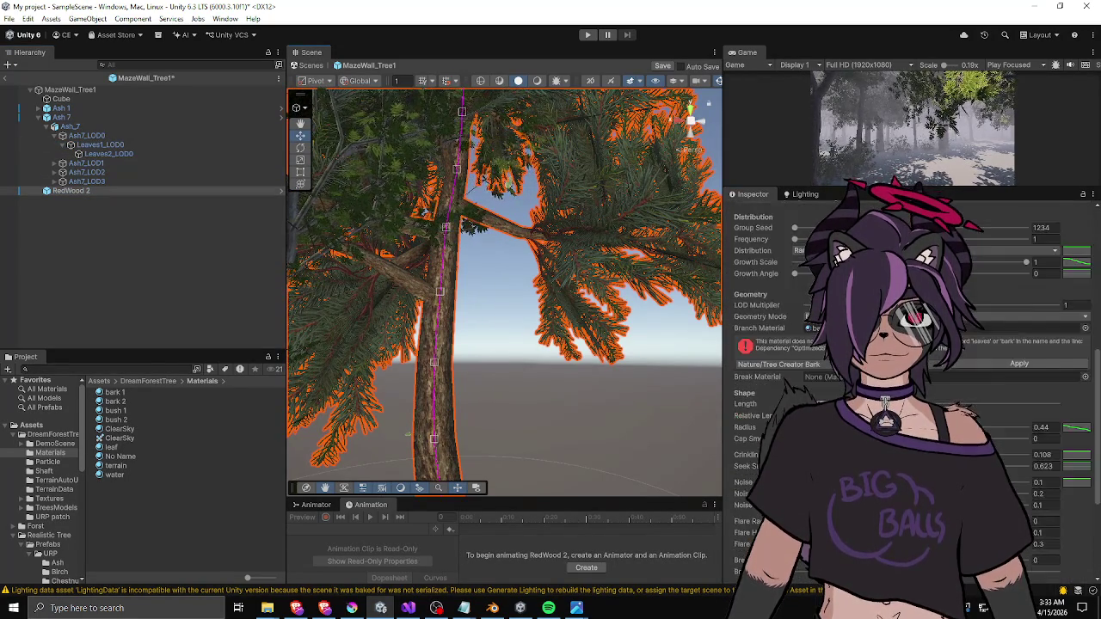
- Swap RedWood 2's leaf material Base Map to a broad leaf texture
scroll(912, 387, "down", 1)
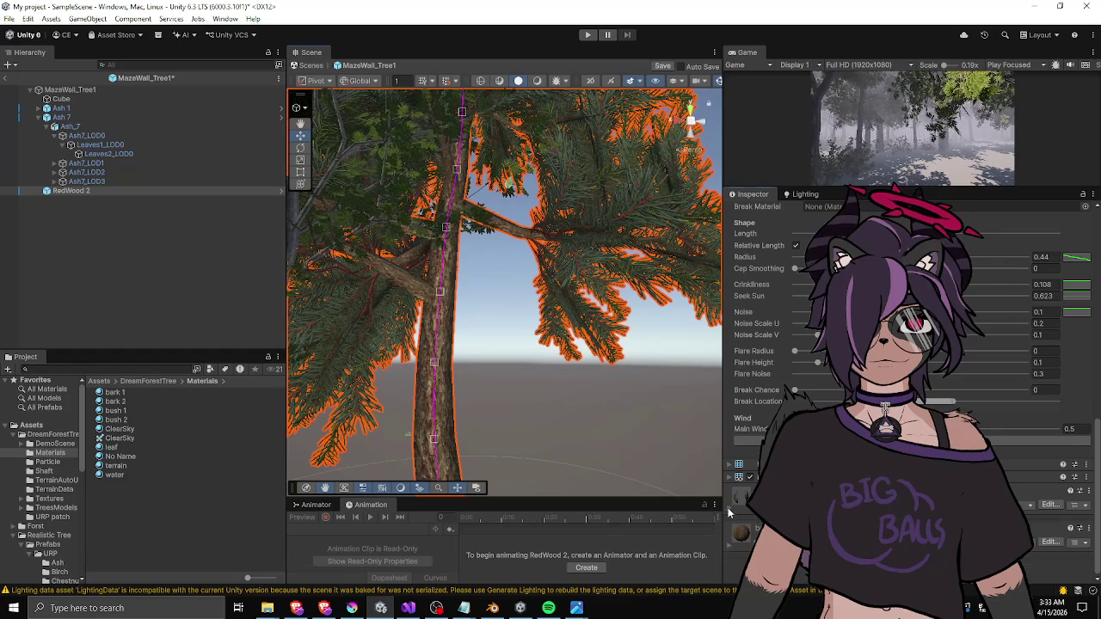
scroll(912, 387, "down", 8)
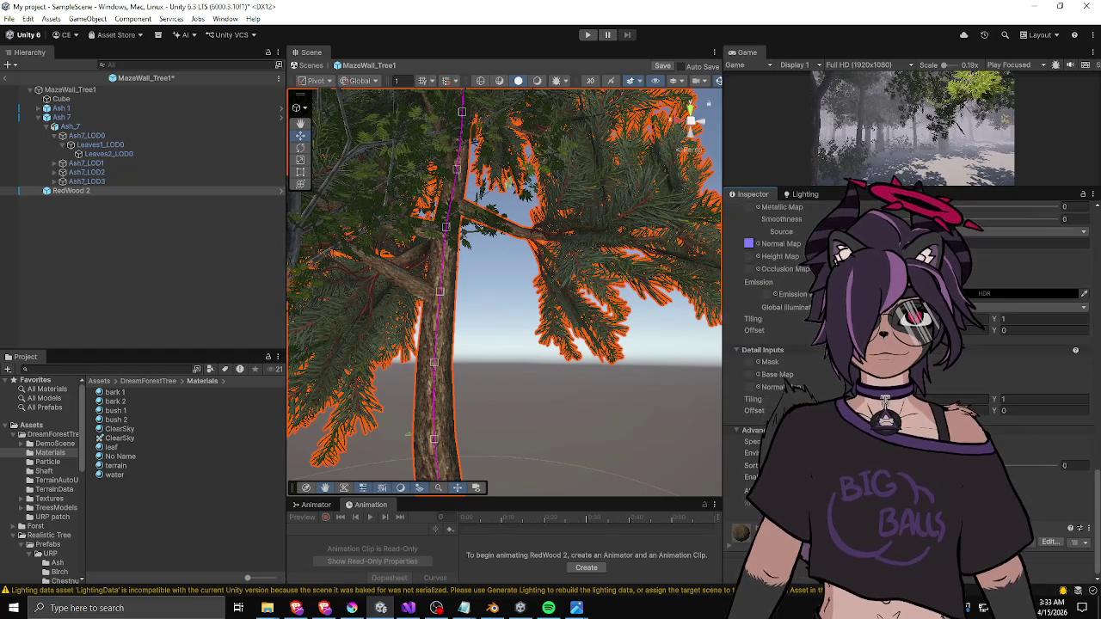
scroll(912, 387, "up", 4)
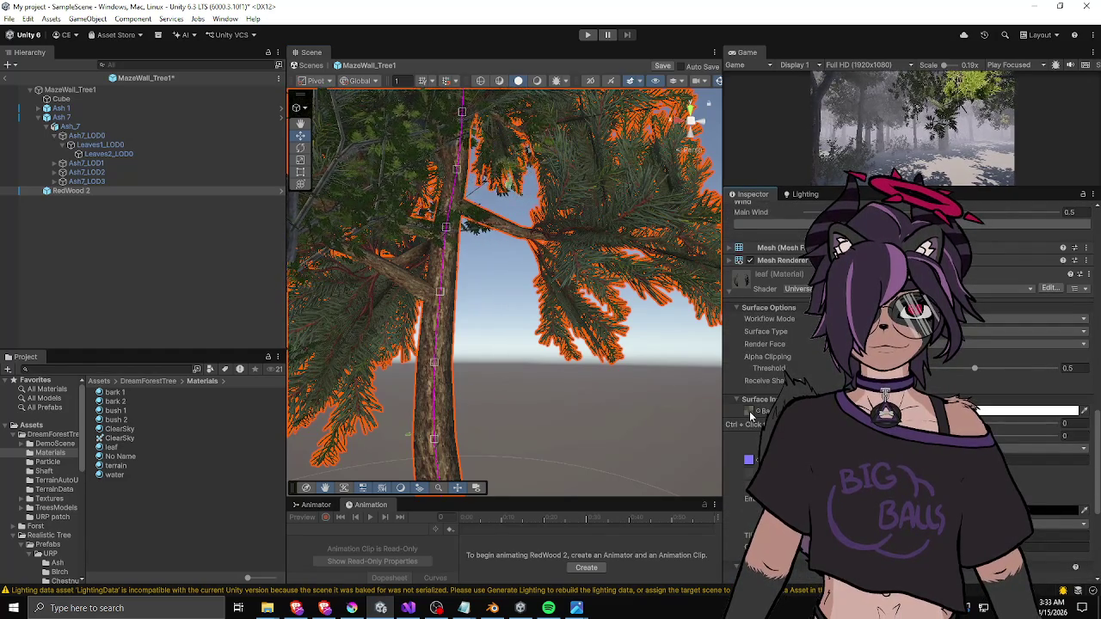
left_click(751, 412)
left_click(754, 411)
type("ash")
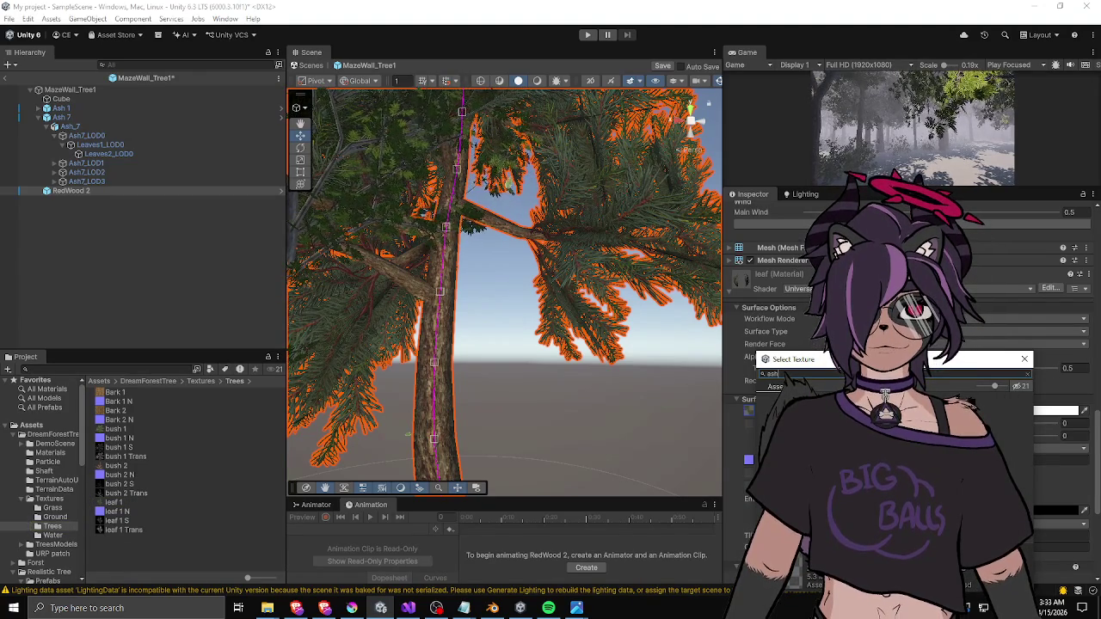
left_click(785, 386)
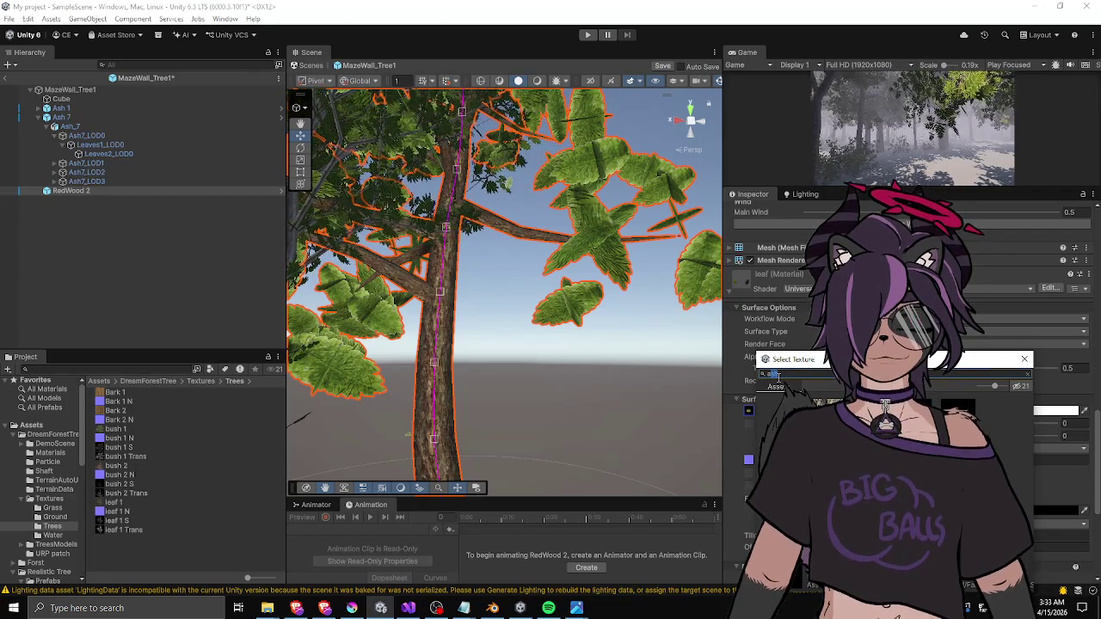
- Delete RedWood 2 from the MazeWall_Tree1 prefab
scroll(1012, 354, "up", 5)
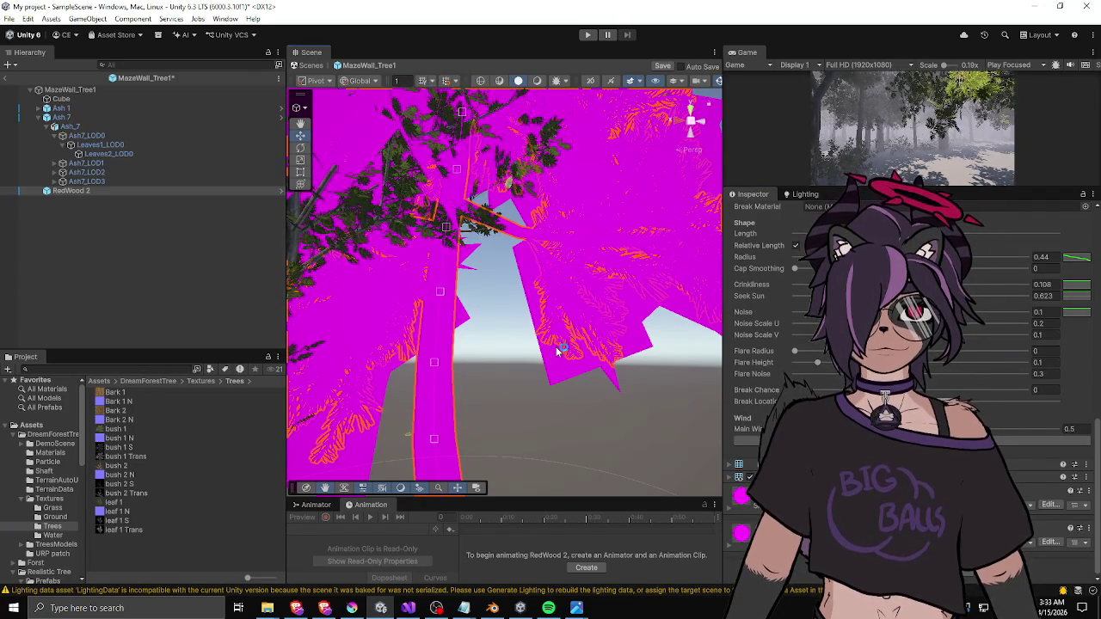
scroll(541, 370, "down", 10)
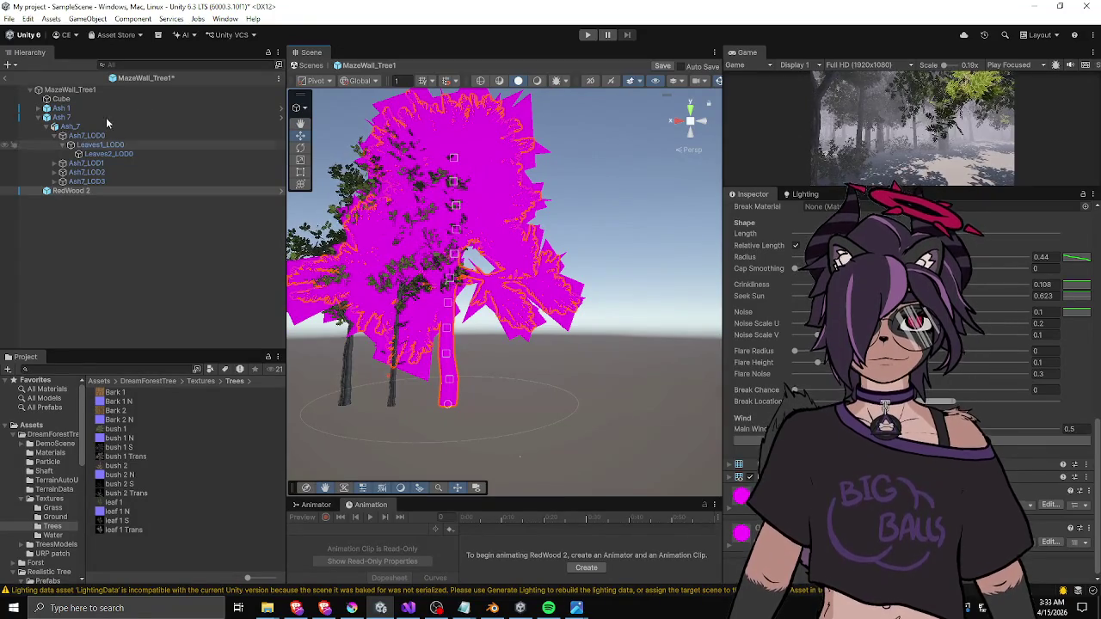
key("Delete")
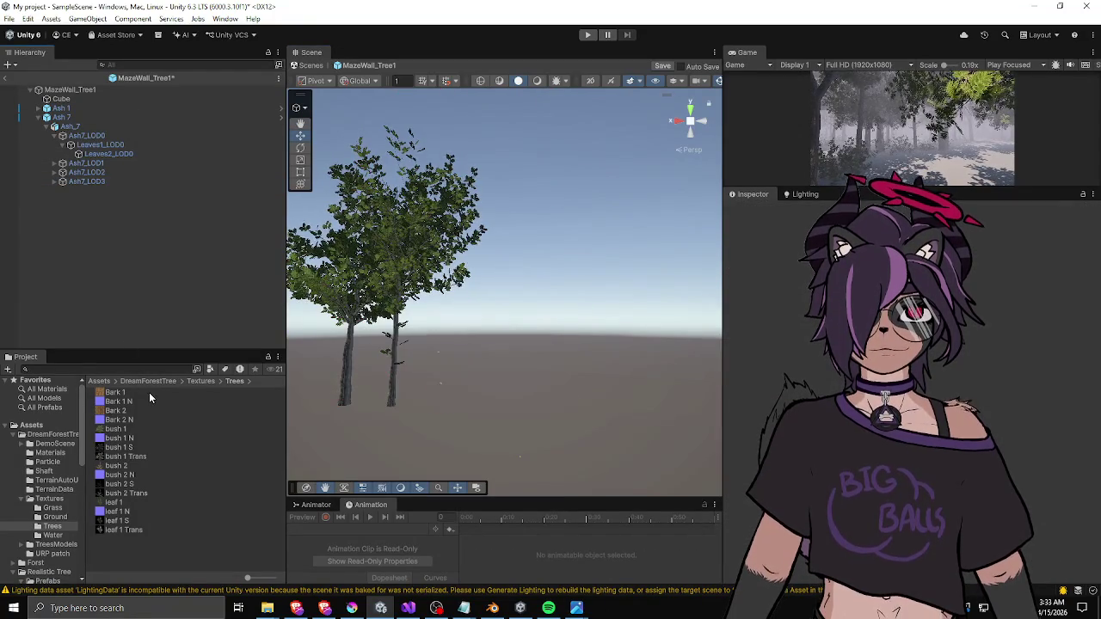
- Place RedWood 2 from DreamForestTree > TreesModels into the scene and frame it
left_click(102, 381)
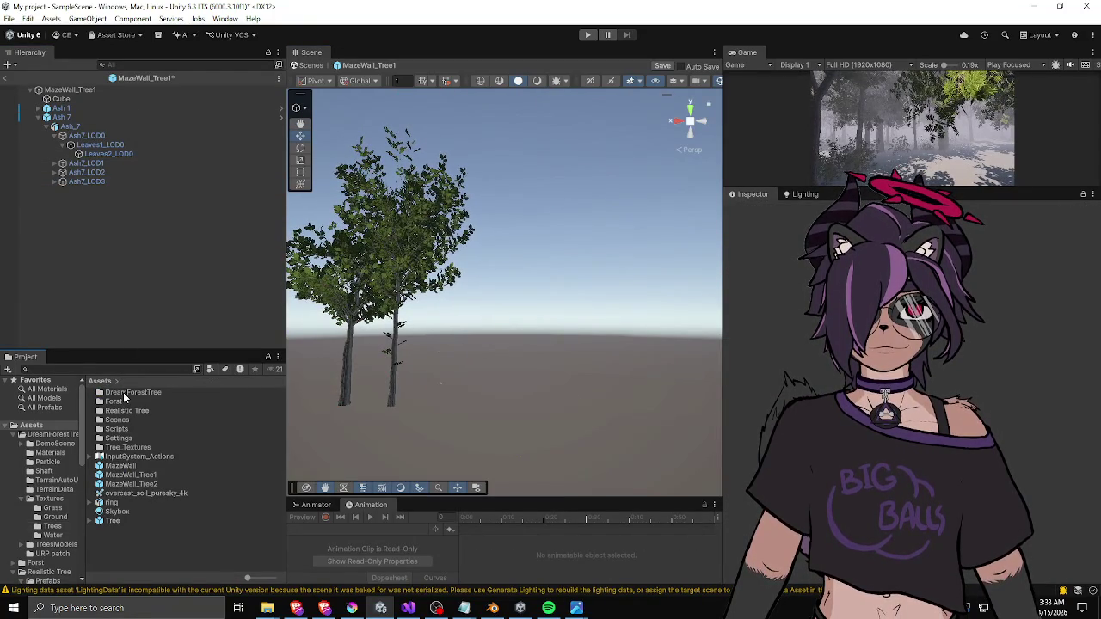
double_click(125, 394)
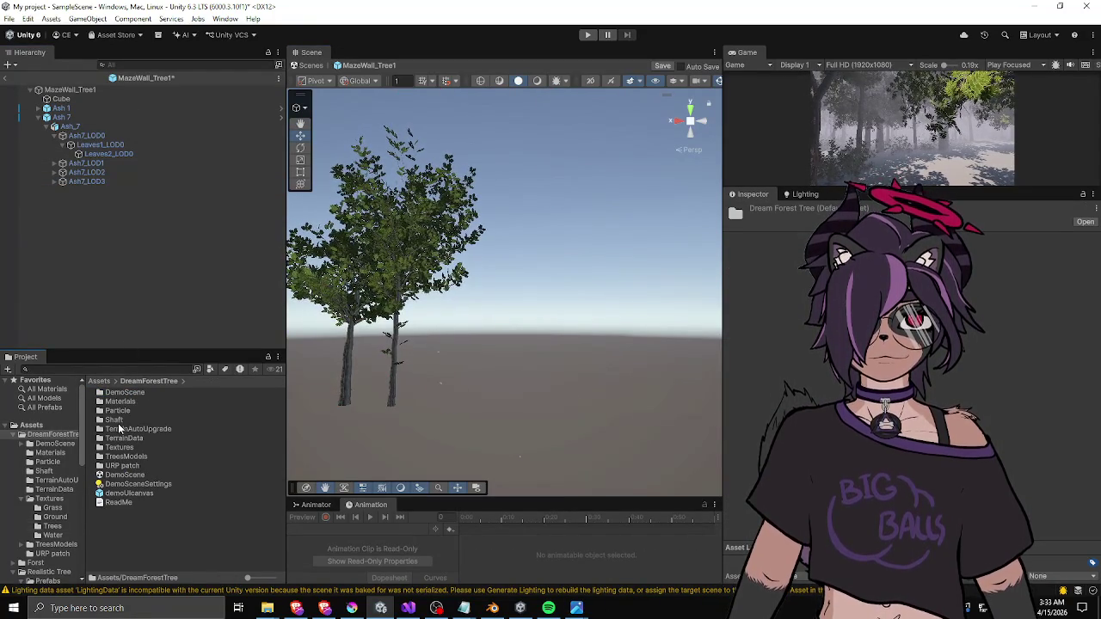
double_click(122, 456)
left_click_drag(123, 466, 471, 256)
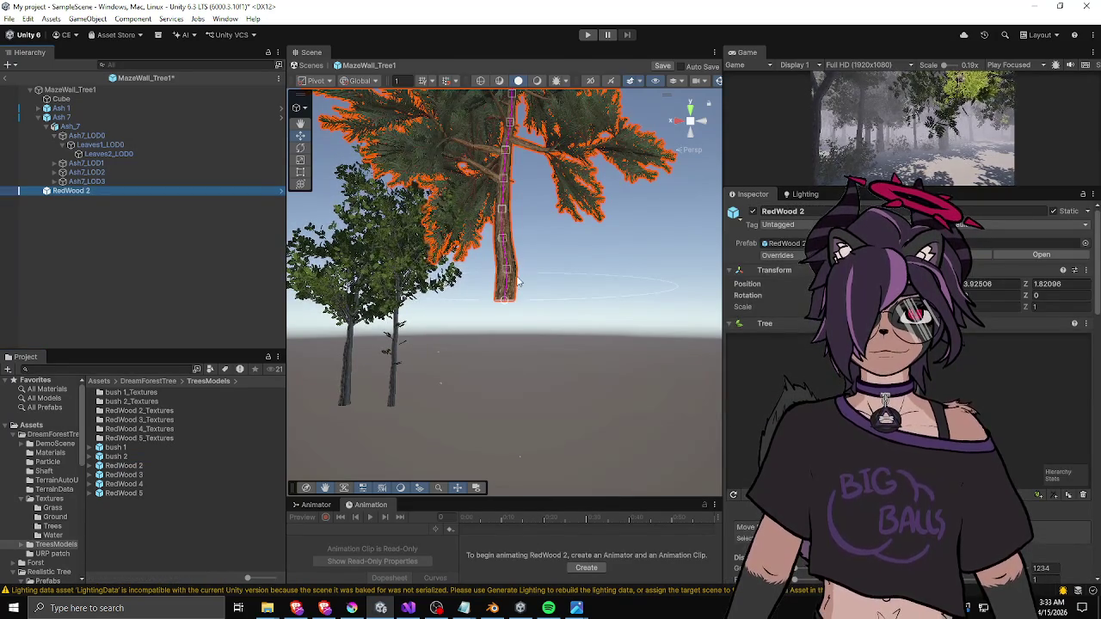
key("f")
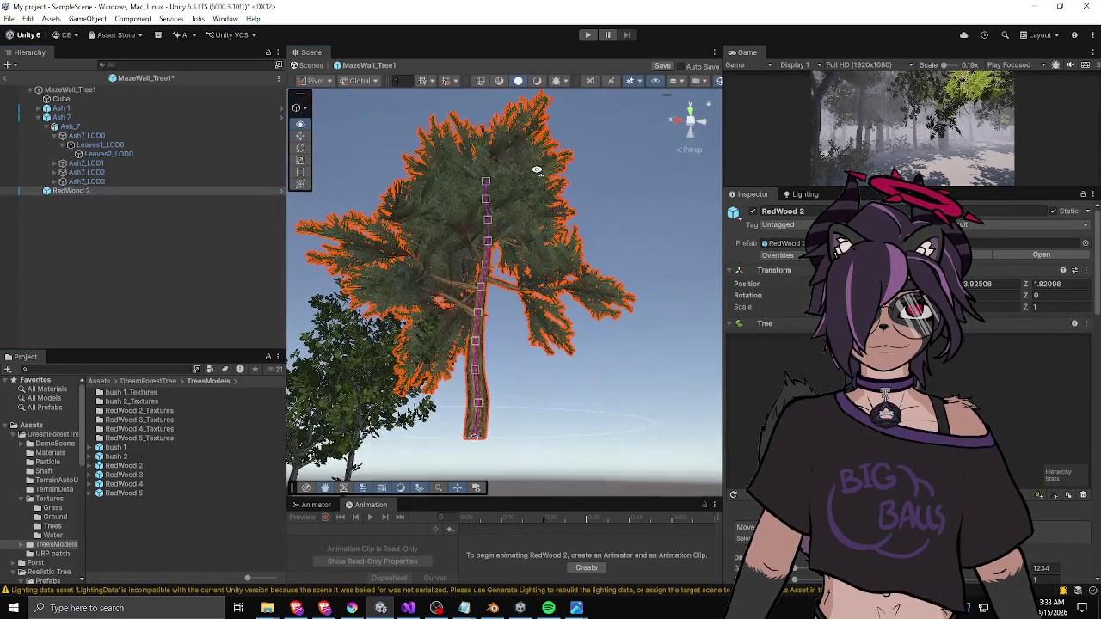
- Create an empty GameObject positioned at 0, 0, 0
left_click(95, 200)
left_click(98, 190)
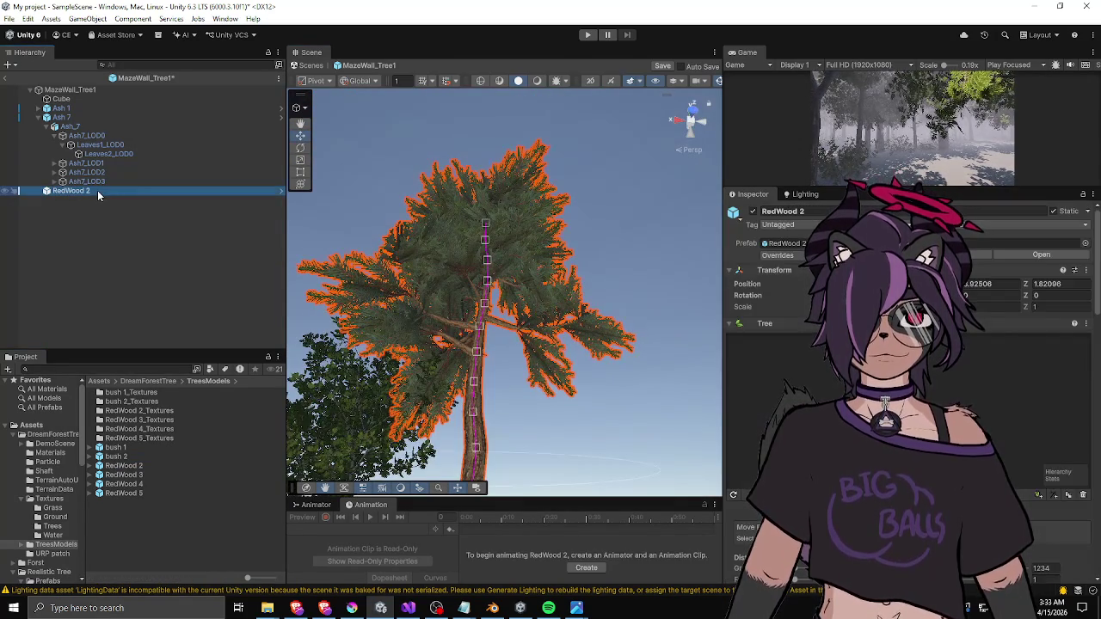
right_click(100, 221)
left_click(138, 424)
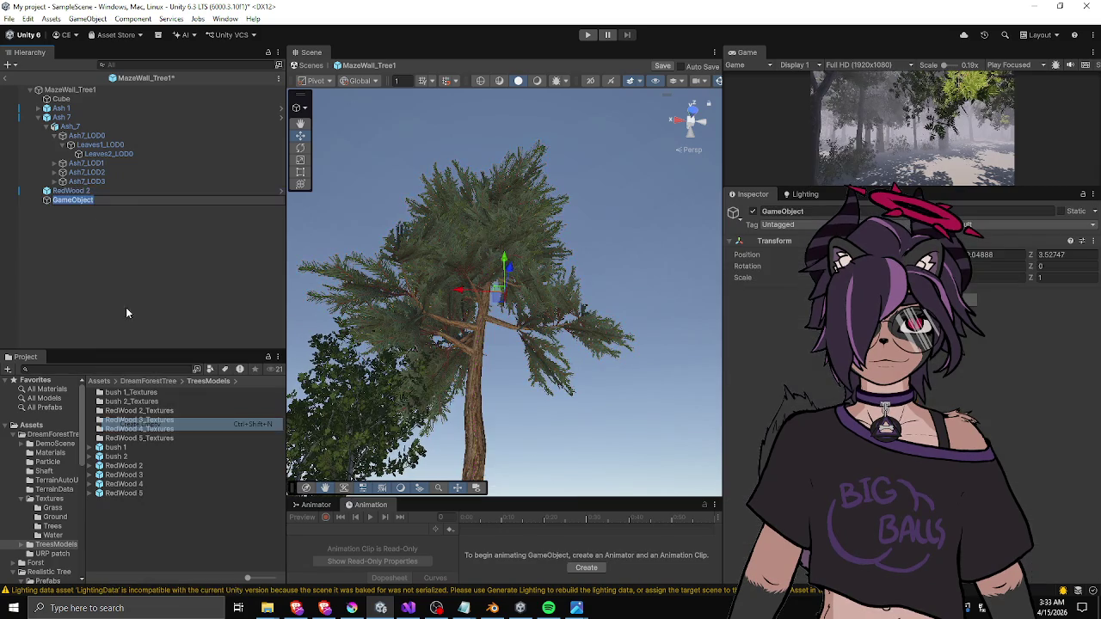
left_click_drag(73, 200, 77, 200)
left_click(989, 255)
type("0")
key("Tab")
type("0")
key("Tab")
type("0")
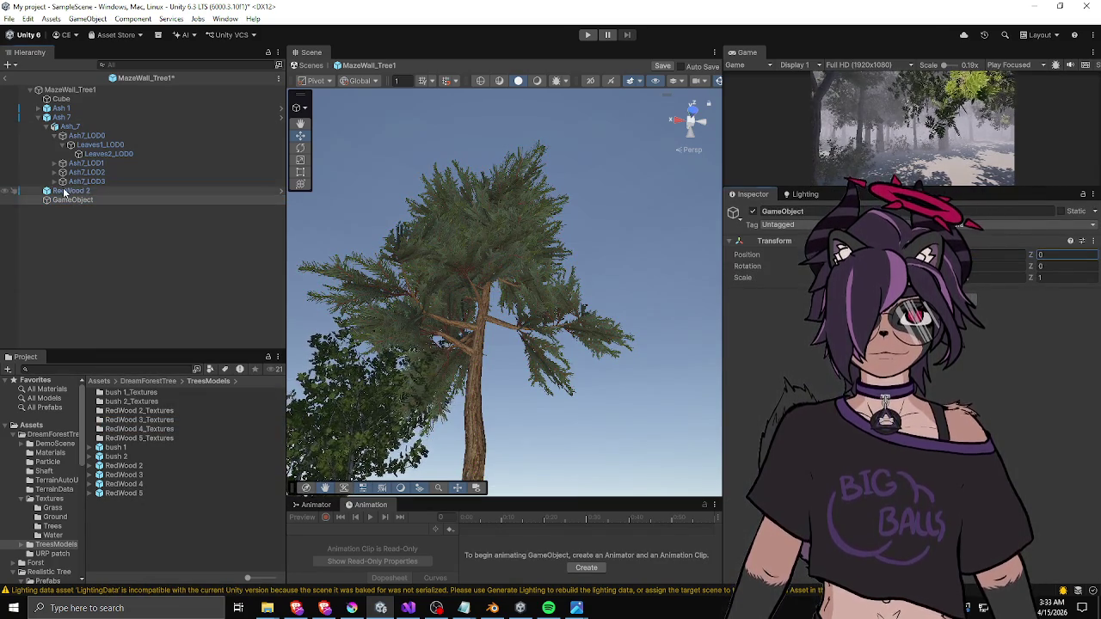
- Parent RedWood 2 under GameObject and zero its position
left_click(81, 190)
left_click_drag(71, 192, 75, 201)
left_click(47, 192)
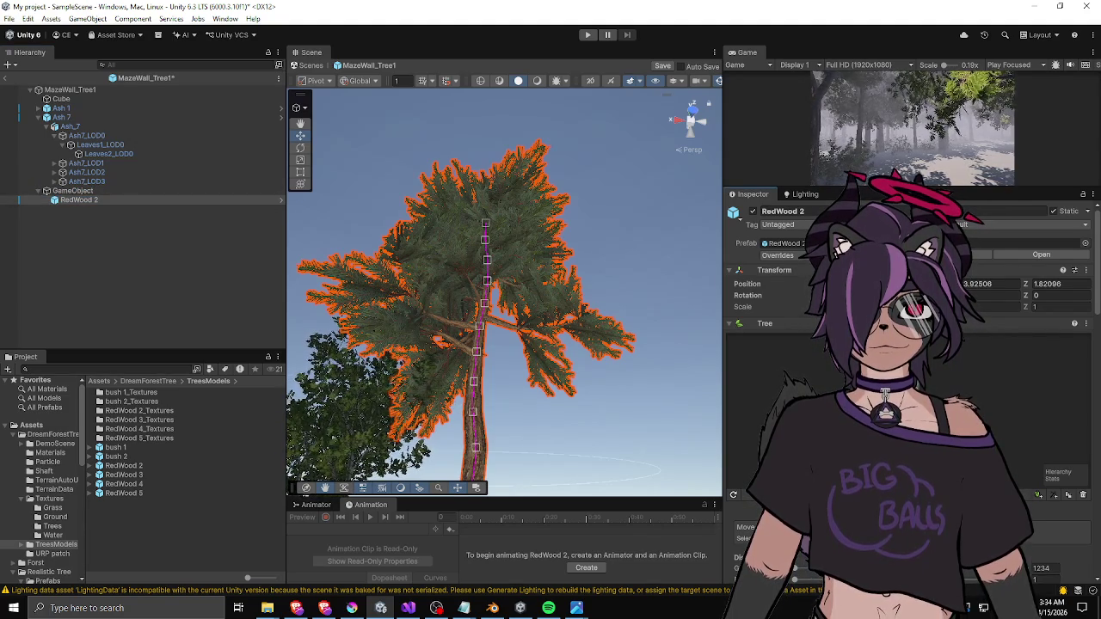
type("0")
key("Tab")
type("0")
- Try scaling the parent GameObject up, then undo back to scale 1
left_click(72, 190)
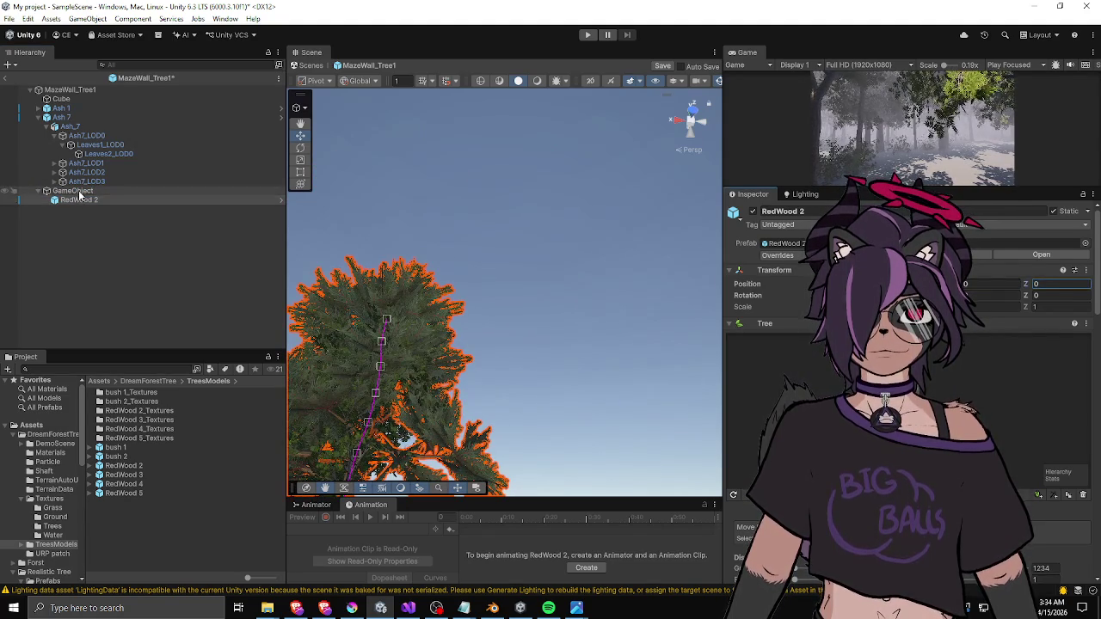
key("r")
key("f")
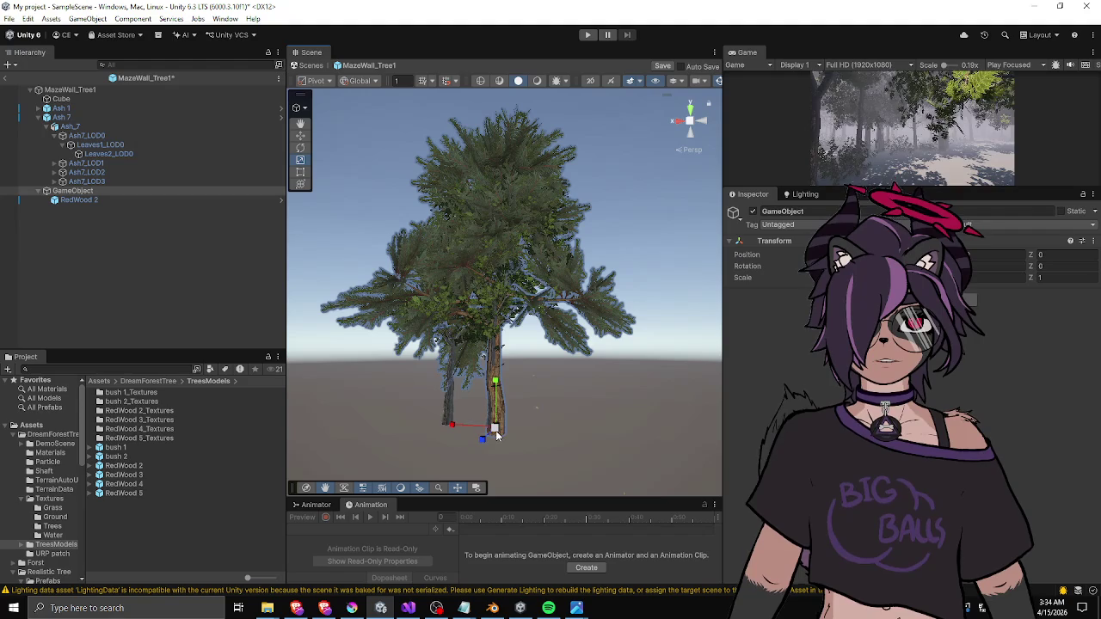
left_click(92, 200)
scroll(472, 310, "up", 5)
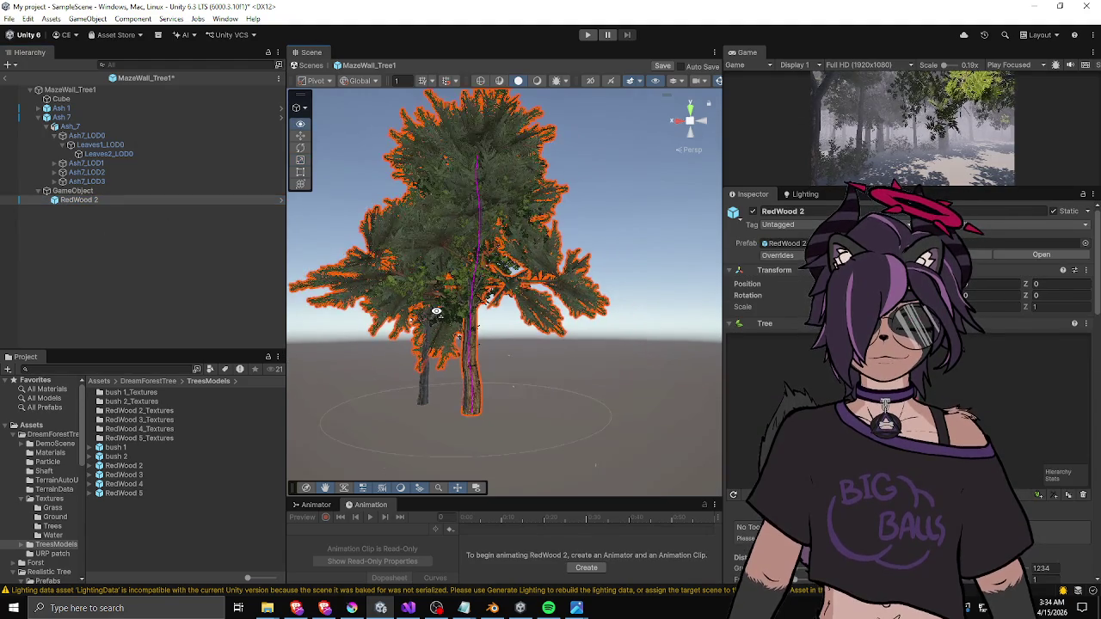
left_click_drag(472, 310, 475, 312, "alt")
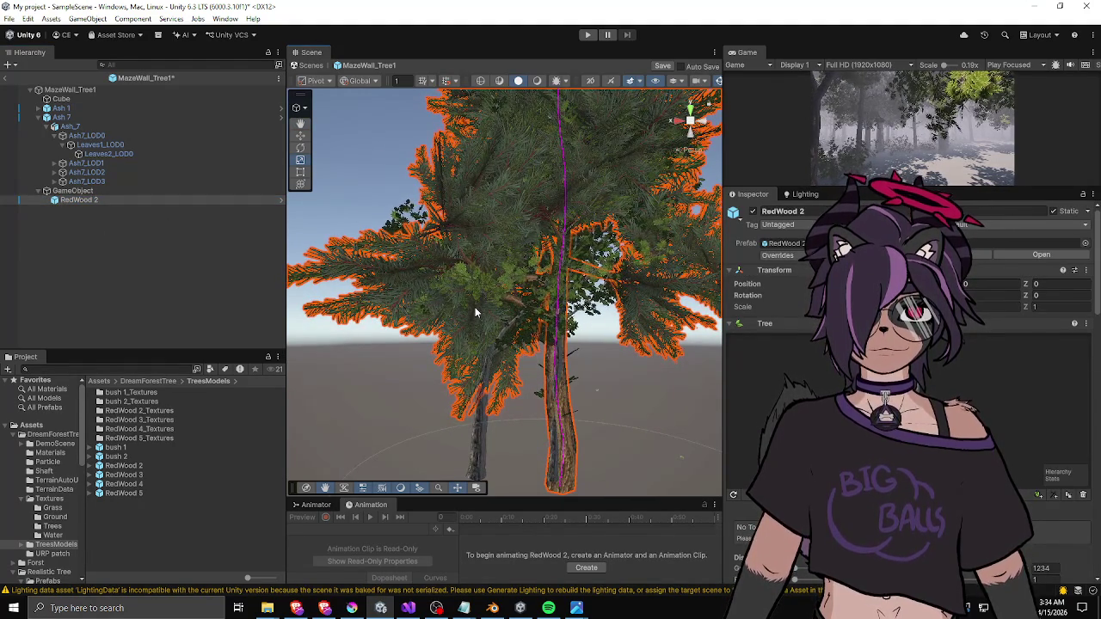
left_click(82, 192)
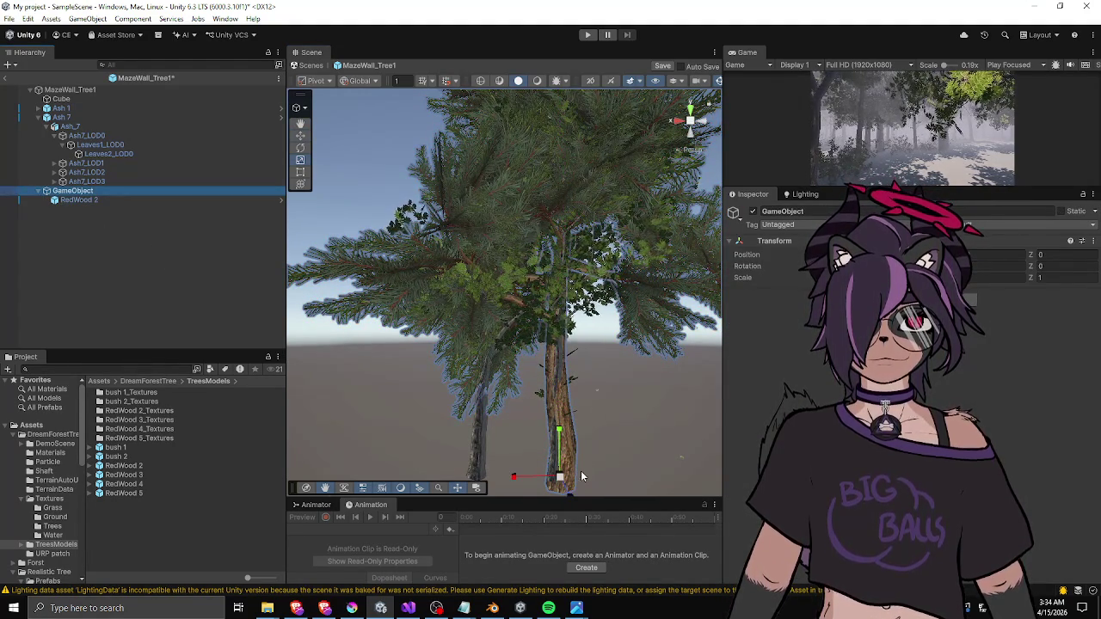
key("ctrl+z")
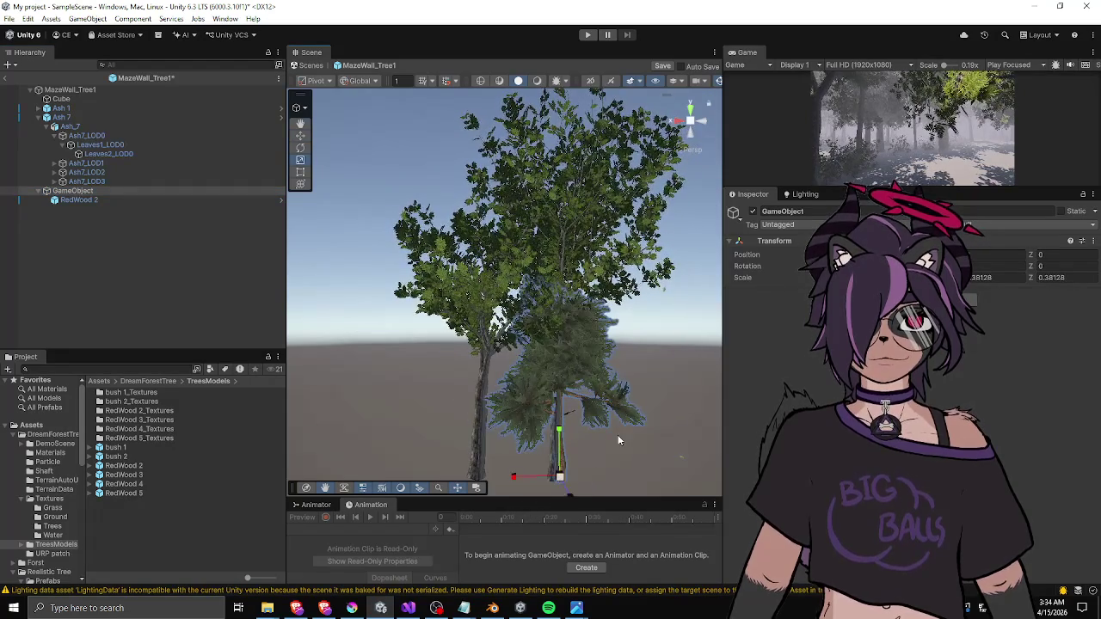
left_click_drag(551, 468, 585, 430, "alt")
mouse_move(501, 428)
left_mouse_down("alt")
mouse_move(546, 430)
mouse_move(519, 373)
mouse_move(605, 375)
mouse_move(582, 375)
mouse_move(593, 376)
left_mouse_up("alt")
key("ctrl+z")
scroll(519, 373, "down", 5)
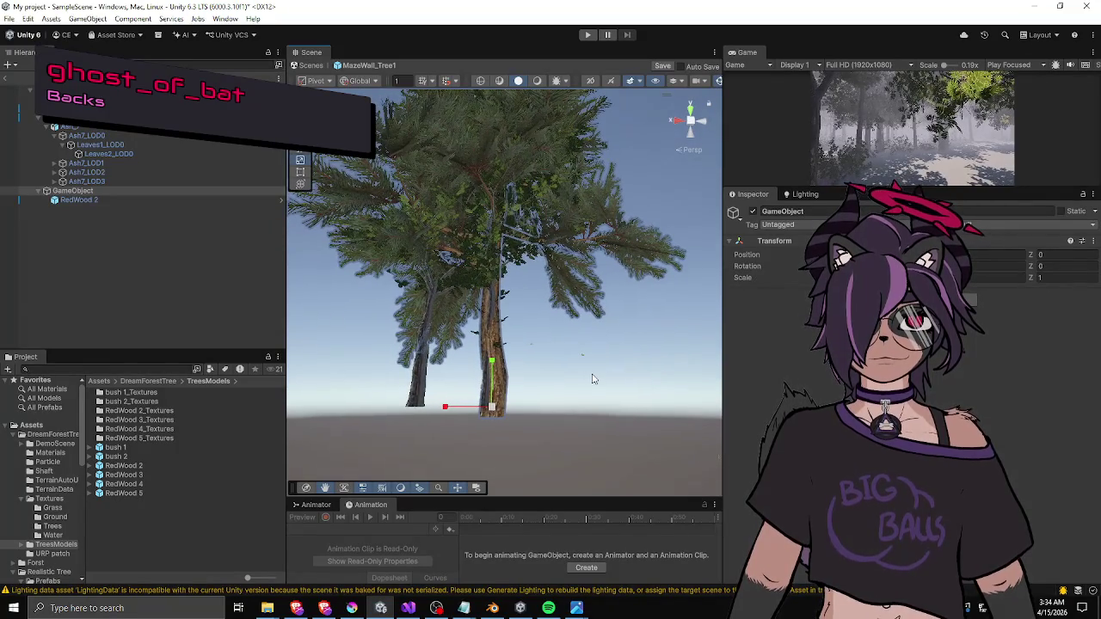
- Select RedWood 2 and GameObject together and delete both
left_click(73, 199)
left_click(74, 191, "ctrl")
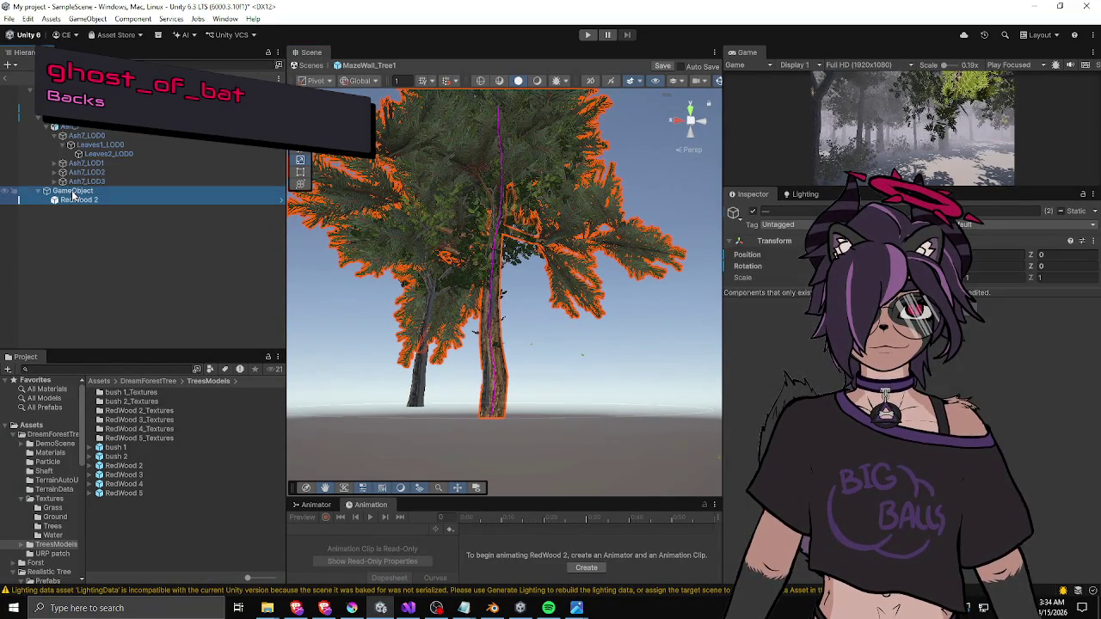
key("Delete")
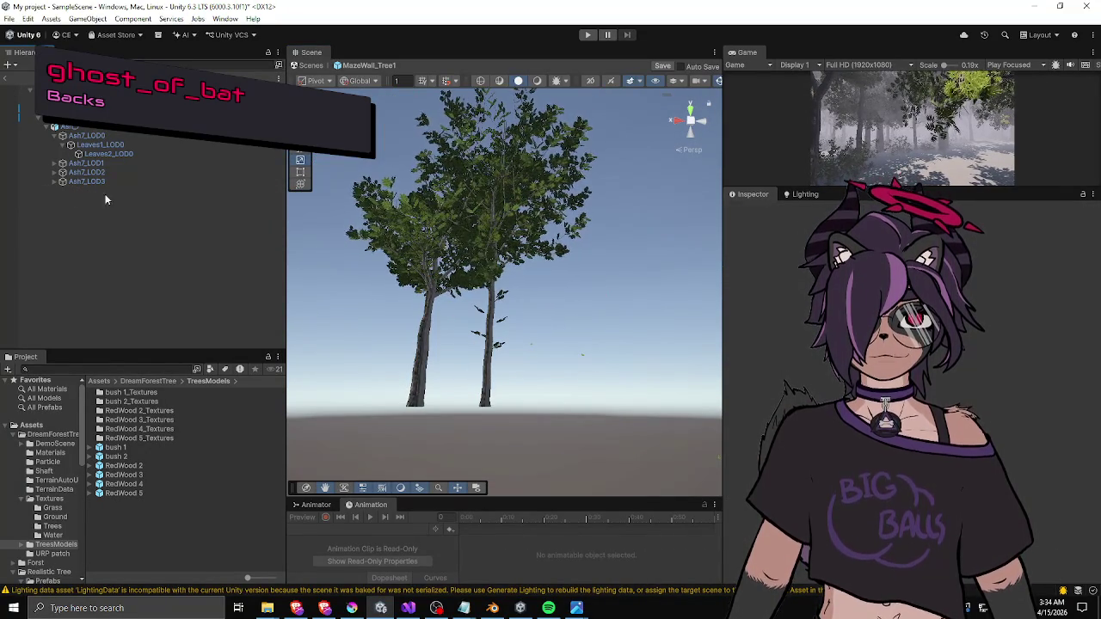
- In Package Manager's My Assets, re-import Dream Forest Tree 1.4
left_click(221, 21)
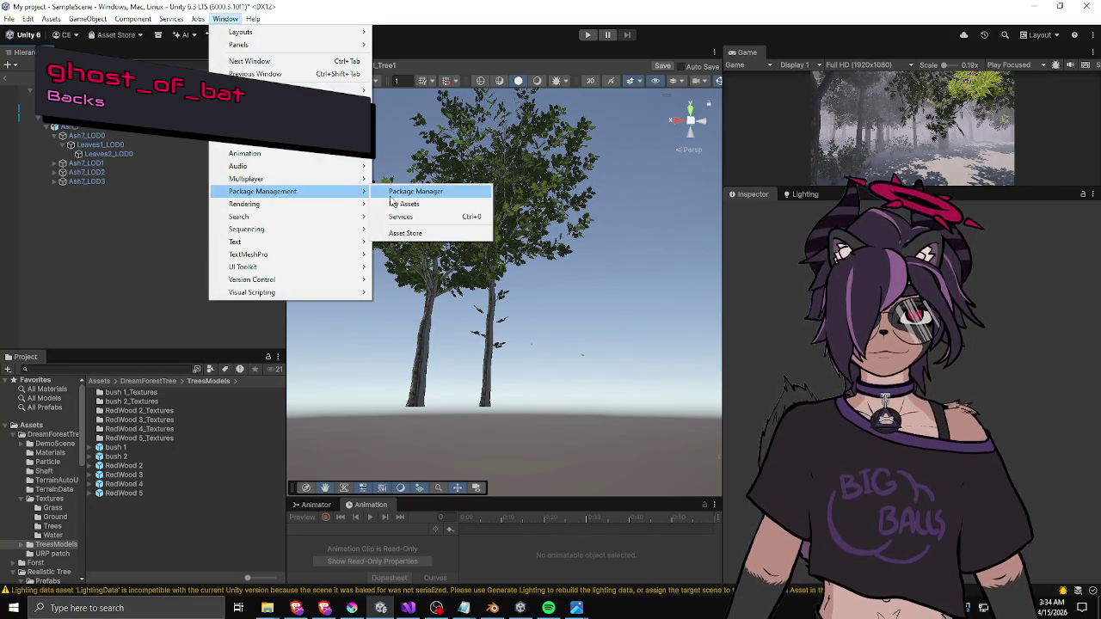
left_click(402, 204)
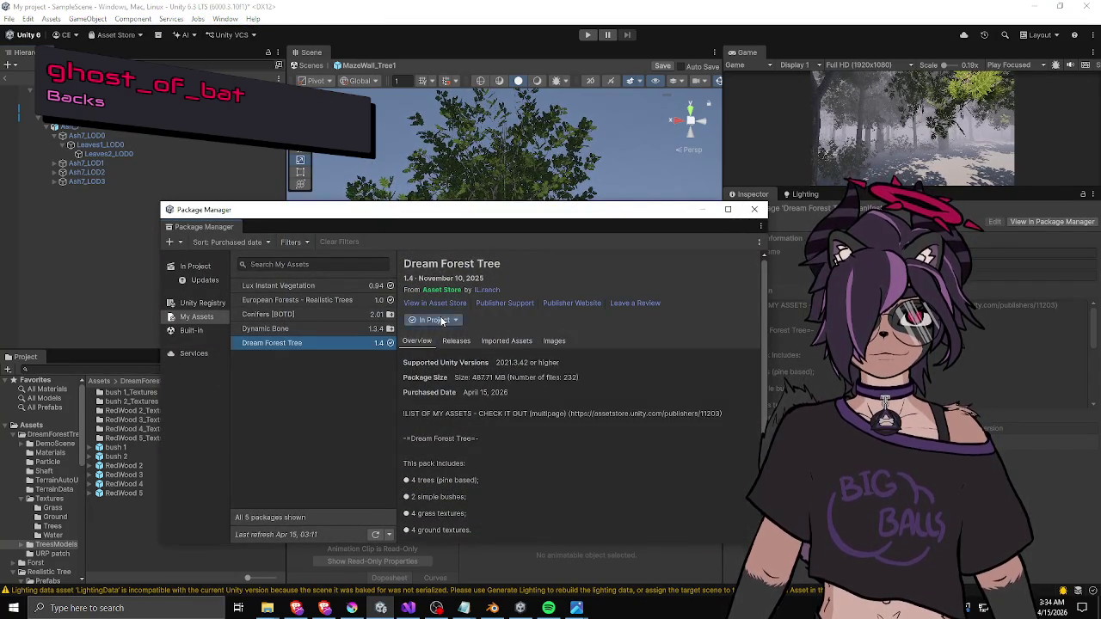
left_click(430, 320)
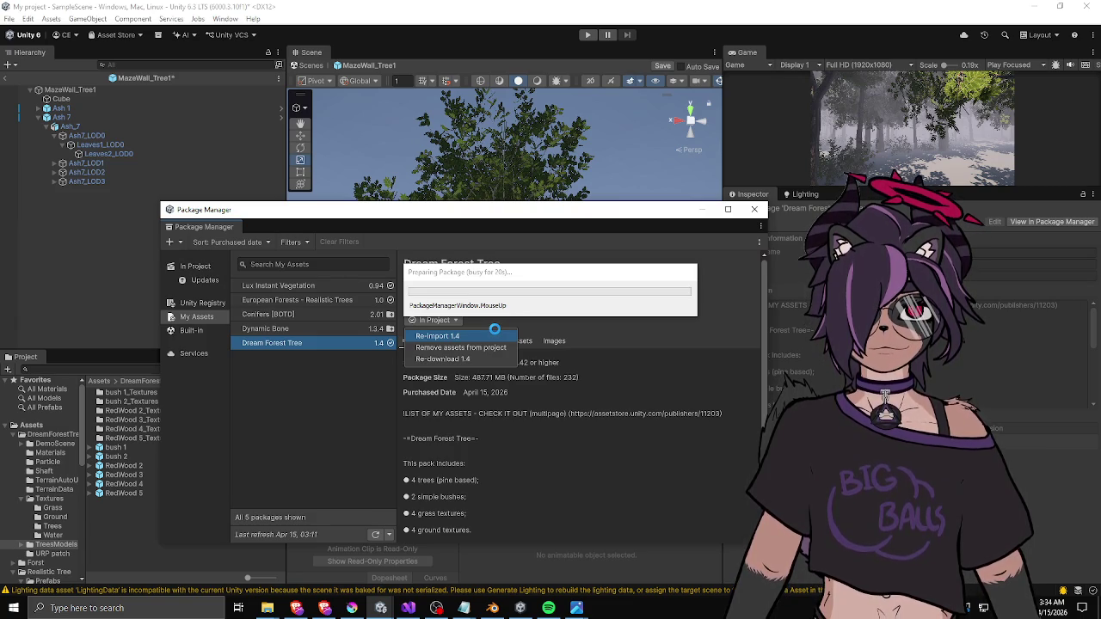
mouse_move(497, 276)
left_mouse_down()
mouse_move(422, 288)
mouse_move(445, 308)
mouse_move(533, 287)
mouse_move(499, 350)
mouse_move(490, 322)
left_mouse_up()
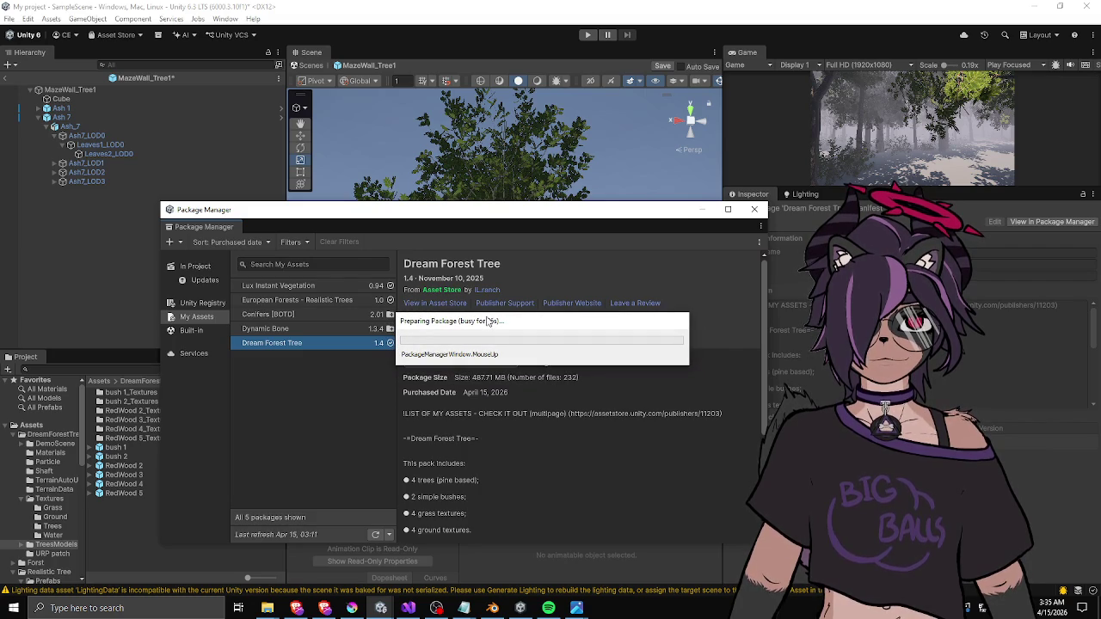
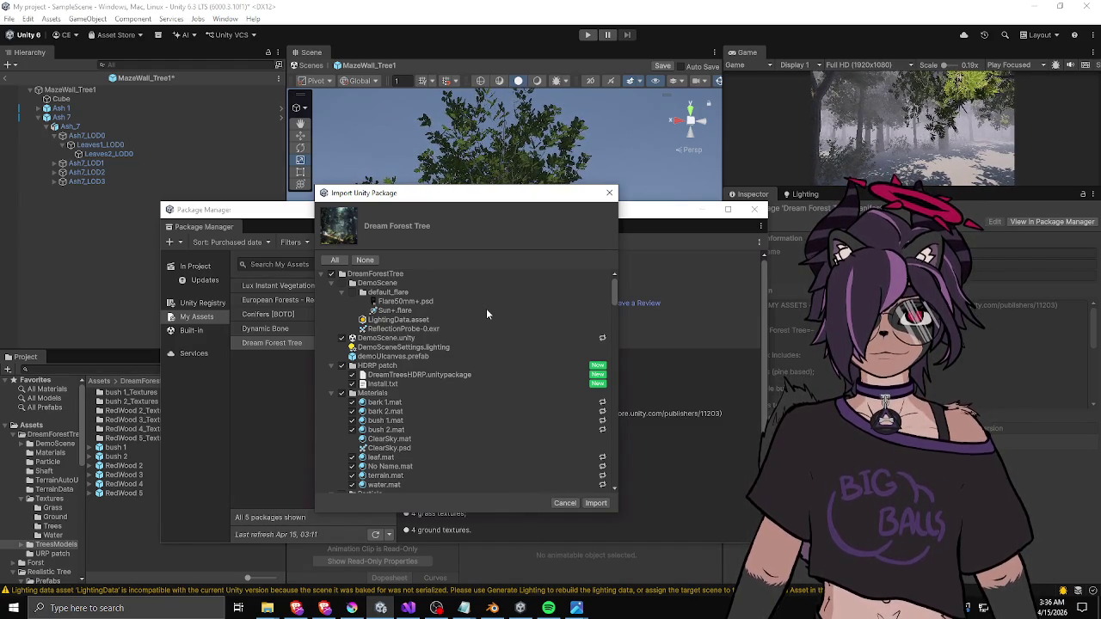
- Tick RedWood 2.prefab in the Dream Forest Tree import list
left_click(341, 283)
left_click(341, 283)
scroll(379, 329, "down", 3)
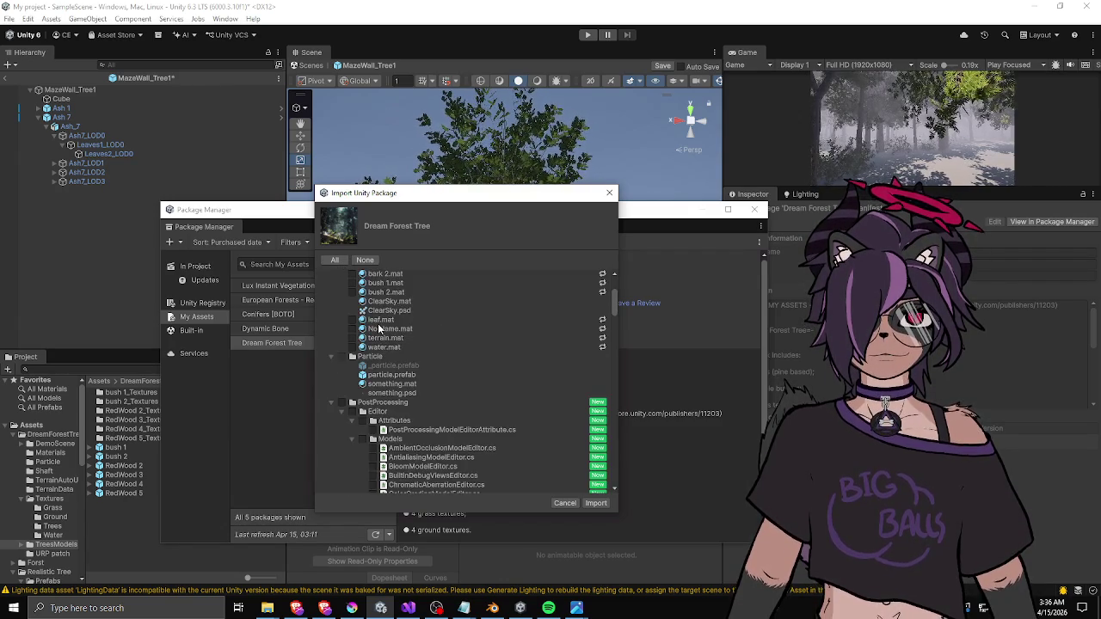
scroll(379, 328, "down", 12)
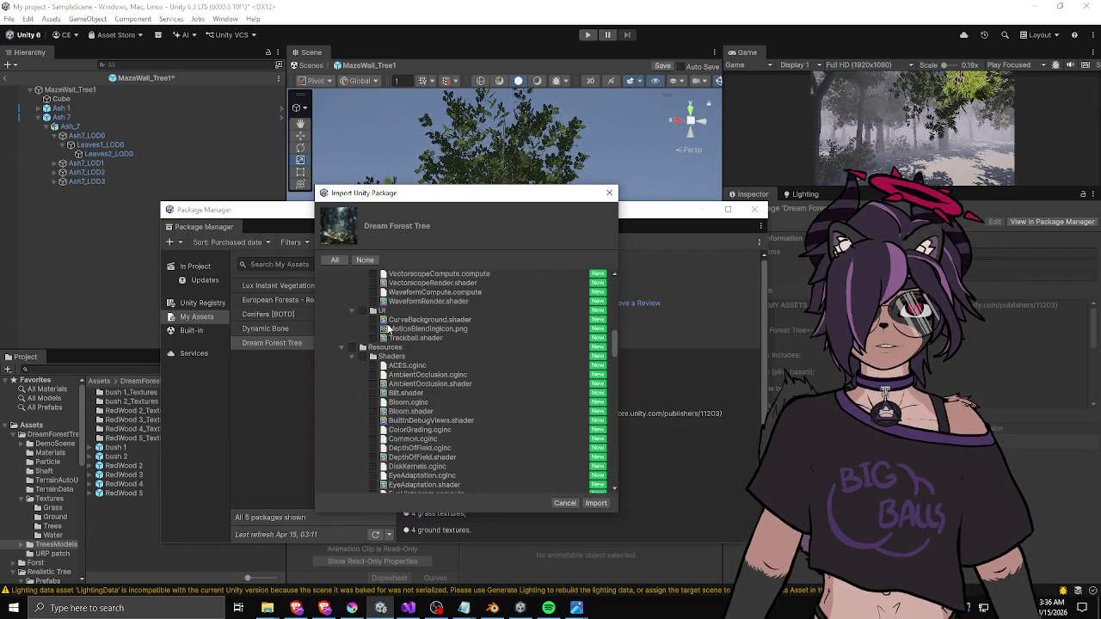
scroll(392, 329, "down", 15)
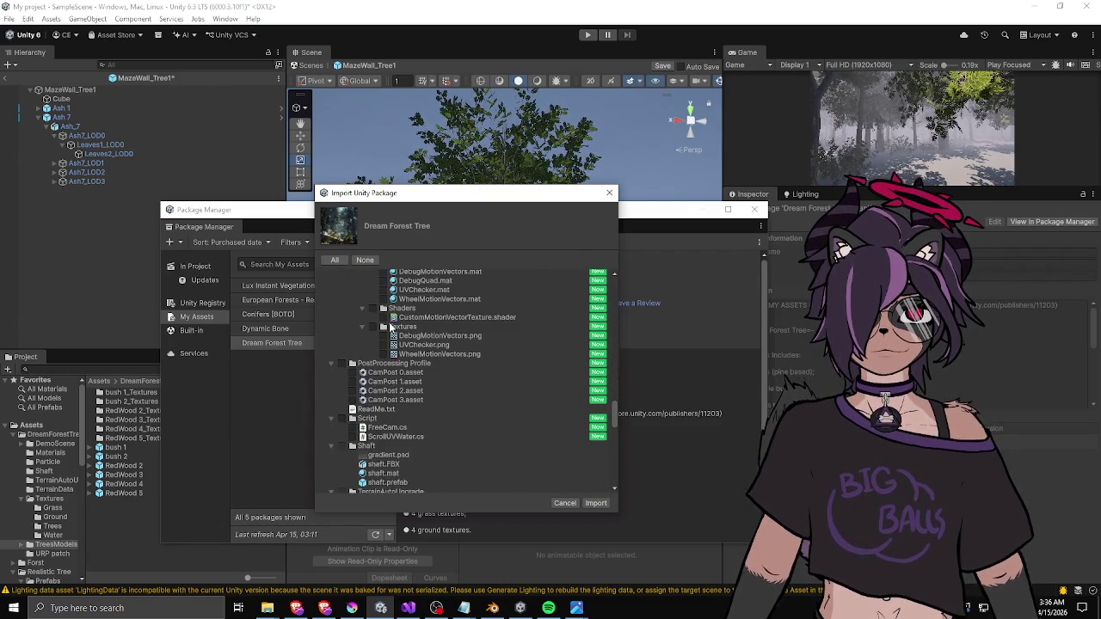
scroll(391, 328, "down", 4)
scroll(391, 327, "down", 10)
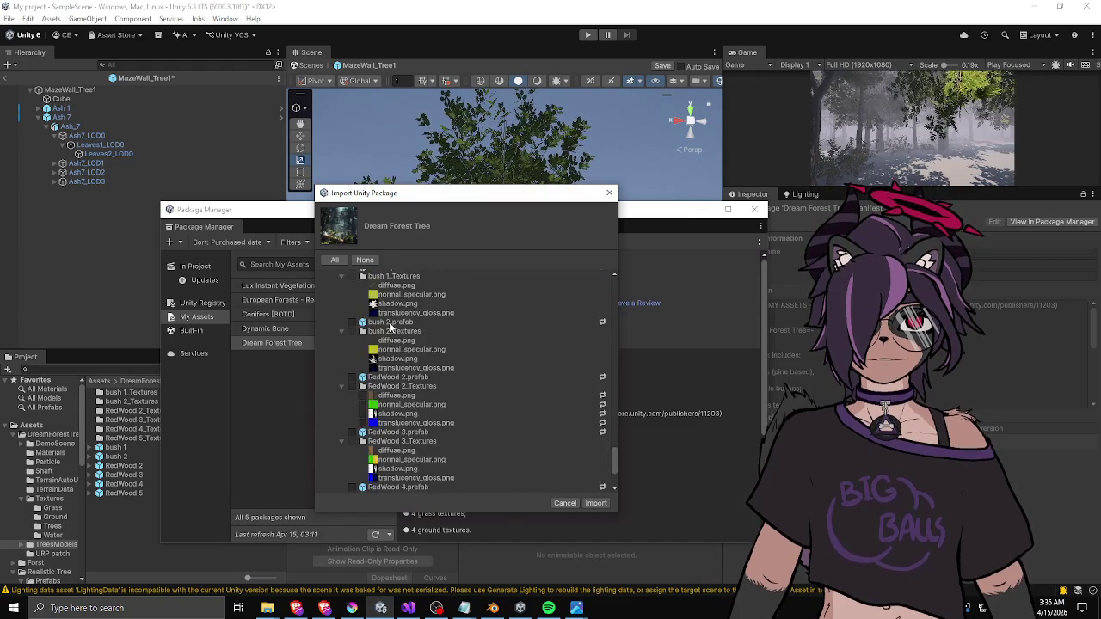
scroll(387, 329, "down", 1)
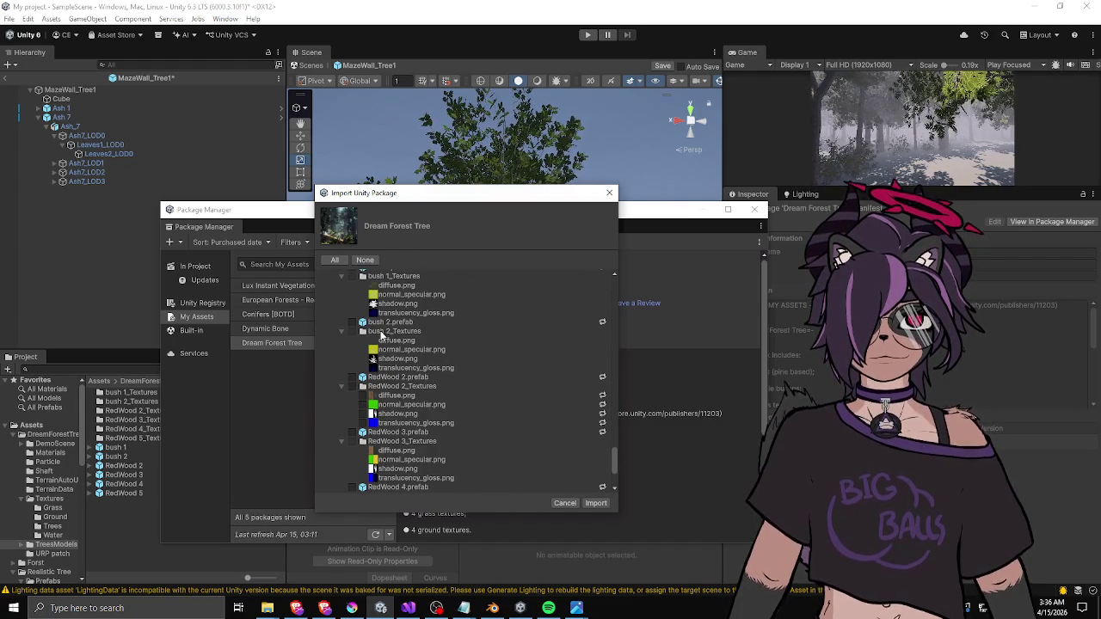
scroll(379, 331, "up", 4)
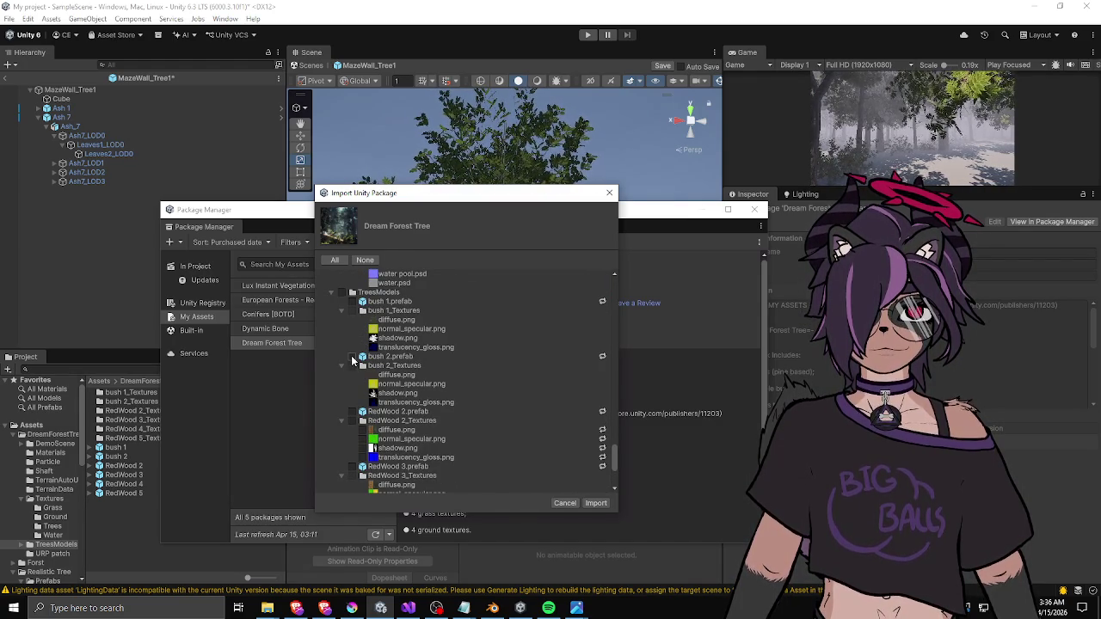
left_click(351, 417)
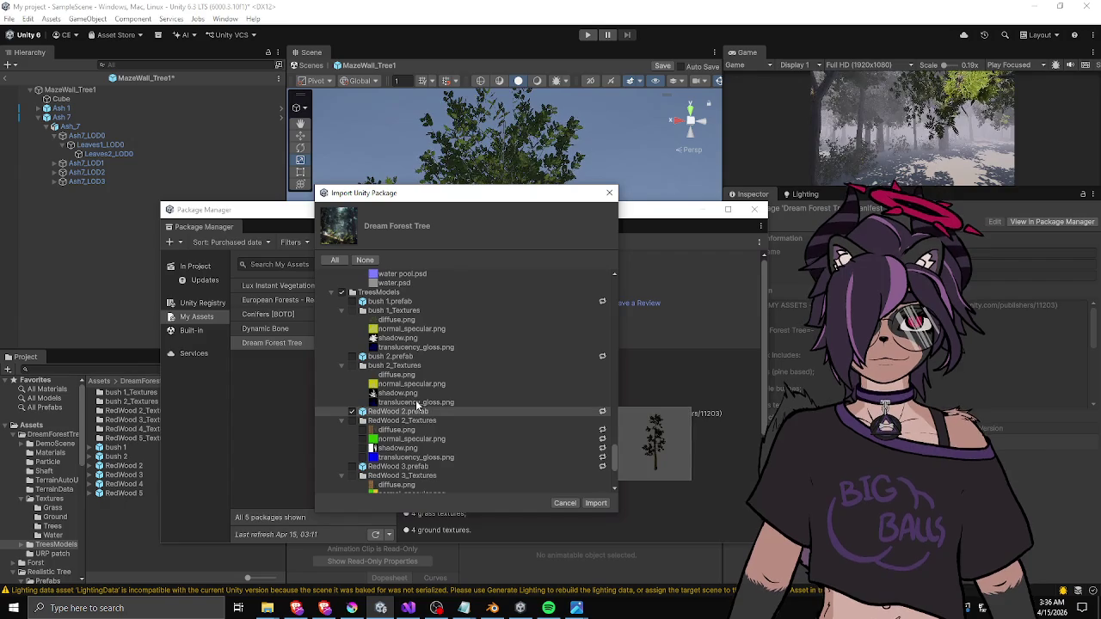
- Tick the RedWood 3, RedWood 4 and RedWood 5 prefabs for import
scroll(387, 318, "down", 3)
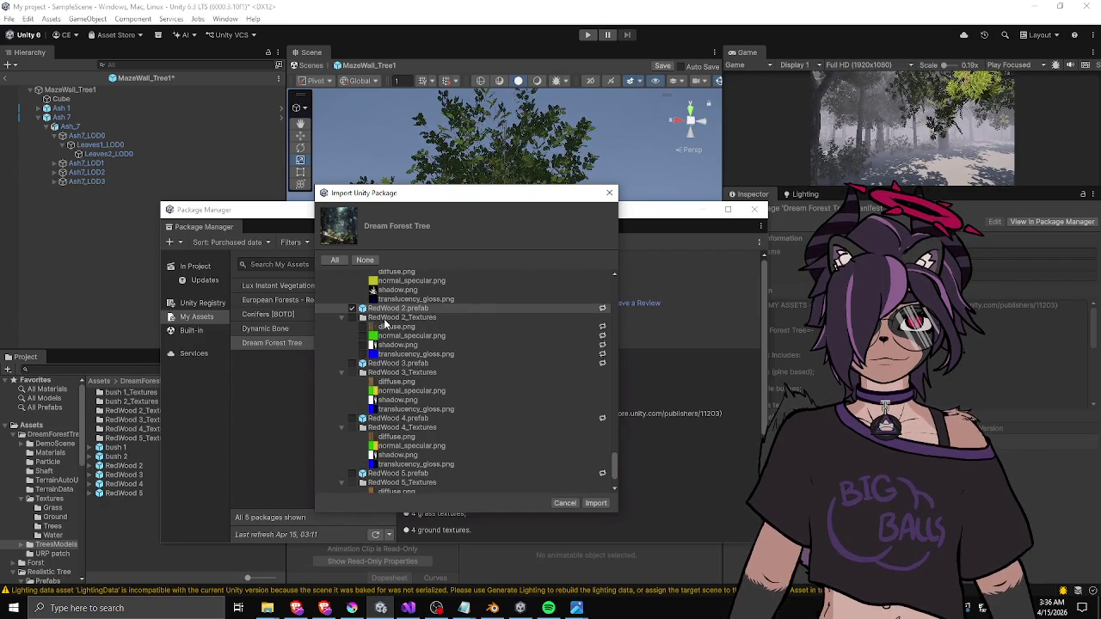
scroll(375, 354, "down", 1)
scroll(374, 354, "up", 5)
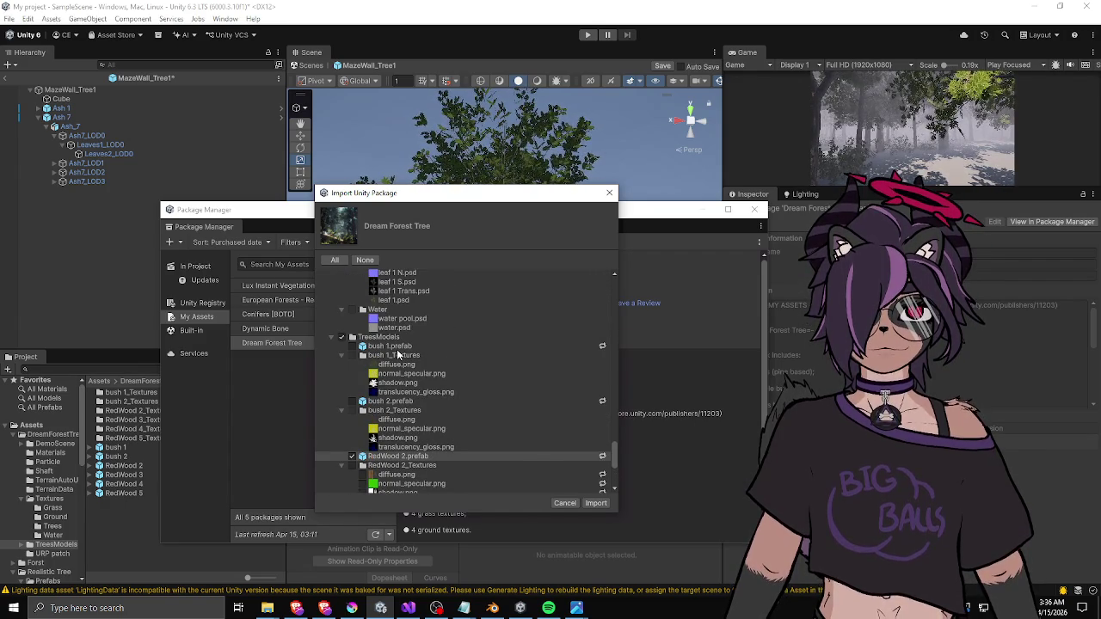
scroll(399, 354, "down", 4)
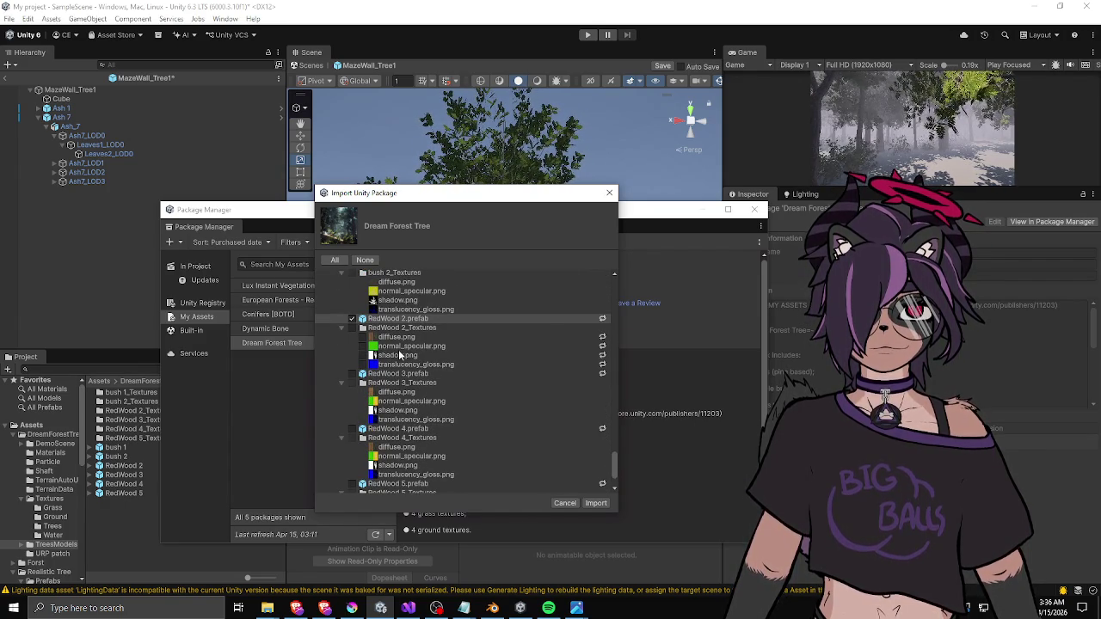
left_click(353, 377)
scroll(361, 344, "down", 2)
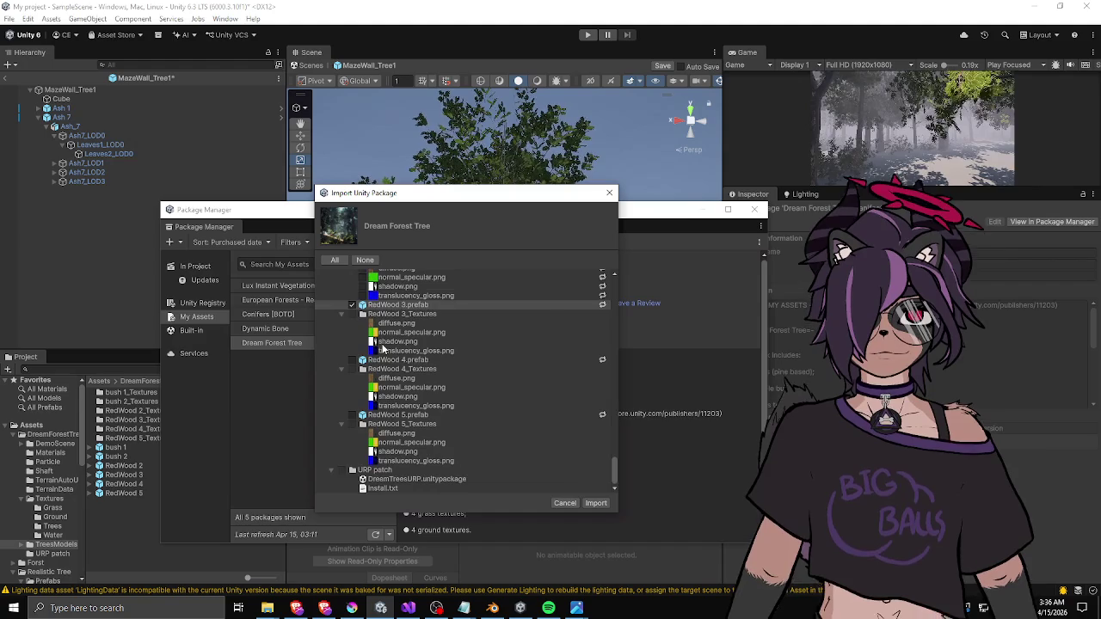
left_click(353, 360)
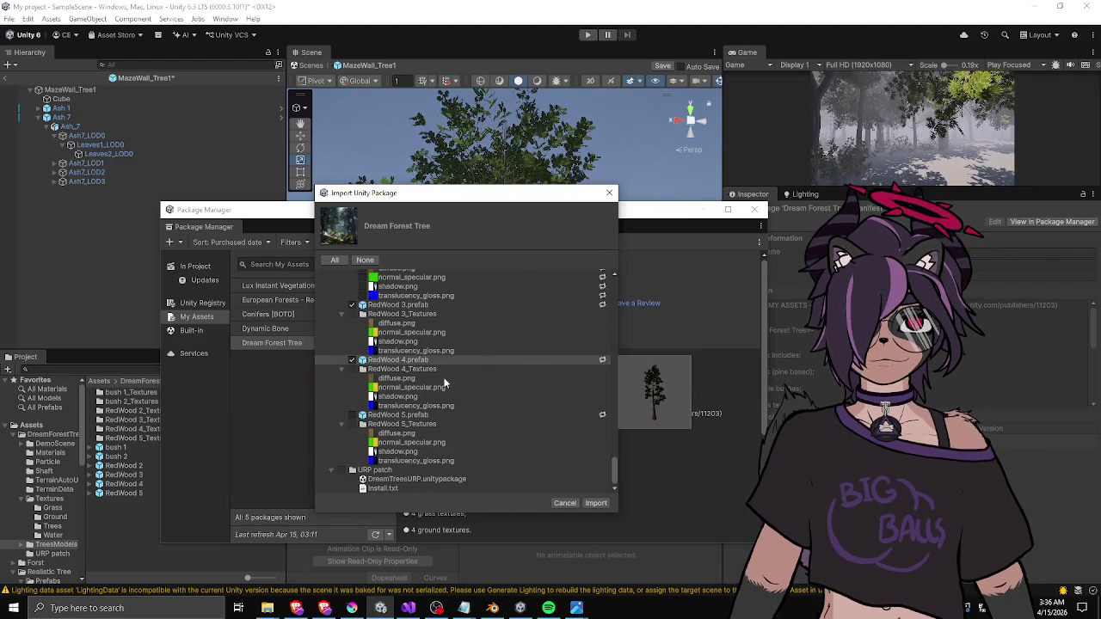
left_click(352, 415)
- Tick bush 1 and bush 2 prefabs and import the selected files
scroll(353, 412, "up", 6)
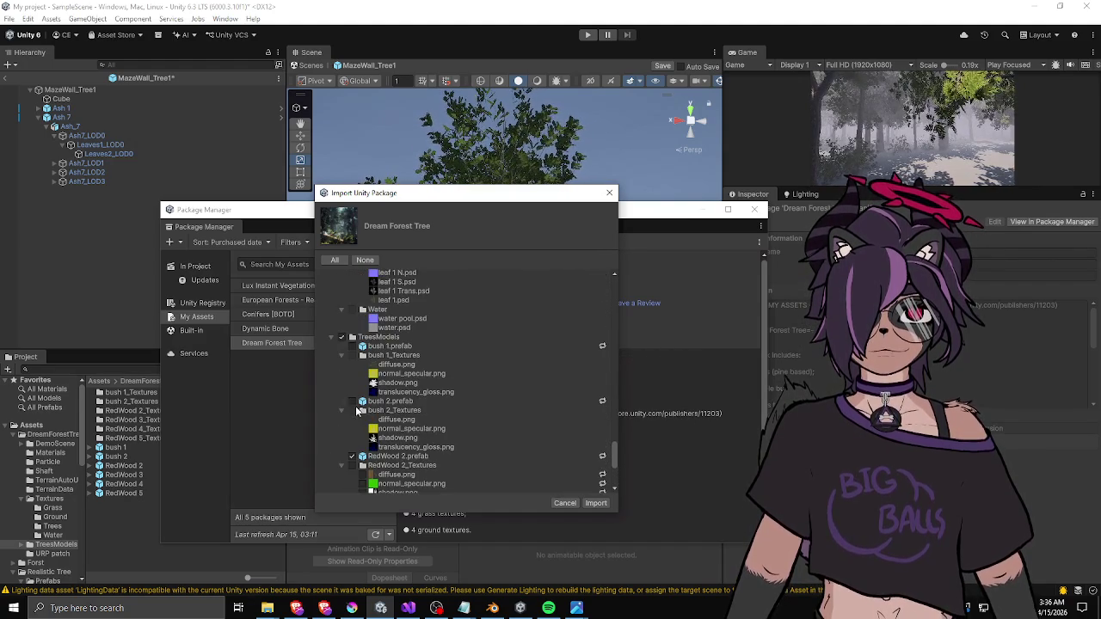
left_click(351, 401)
left_click(351, 346)
scroll(401, 352, "down", 2)
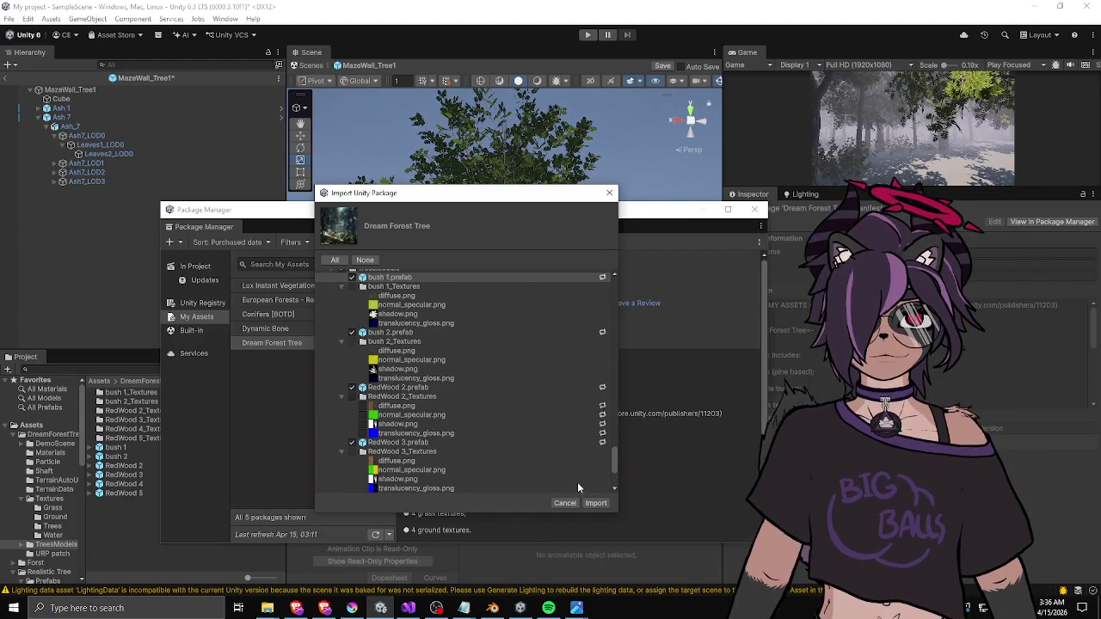
left_click(596, 504)
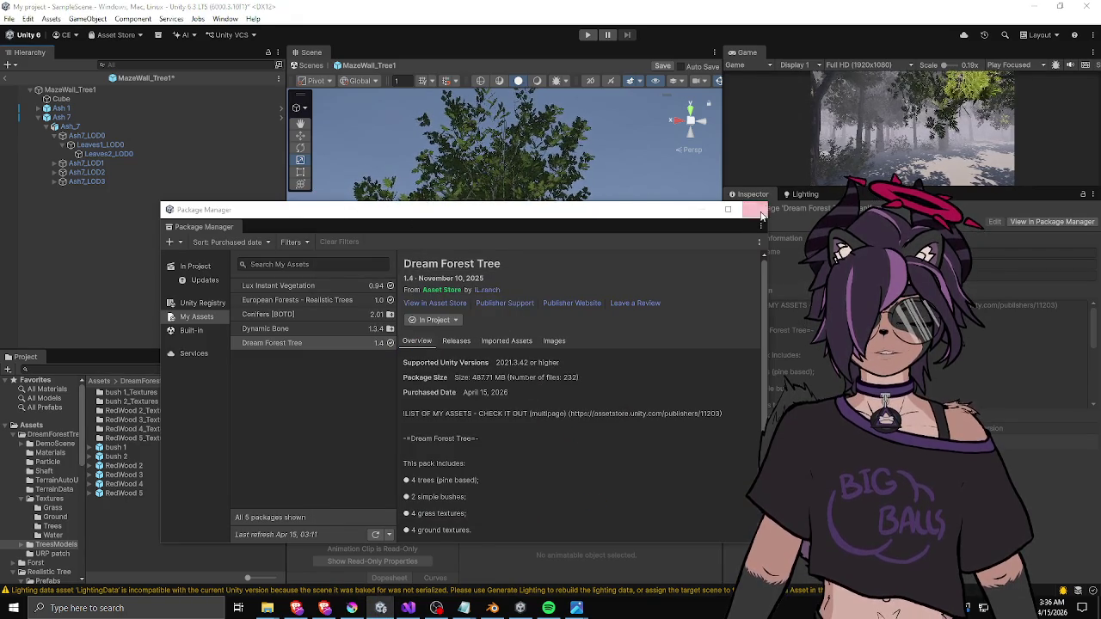
- Close the Package Manager and drop a RedWood 2 tree into the scene
left_click(754, 210)
mouse_move(137, 469)
left_mouse_down()
mouse_move(280, 395)
mouse_move(326, 328)
mouse_move(391, 369)
left_mouse_up()
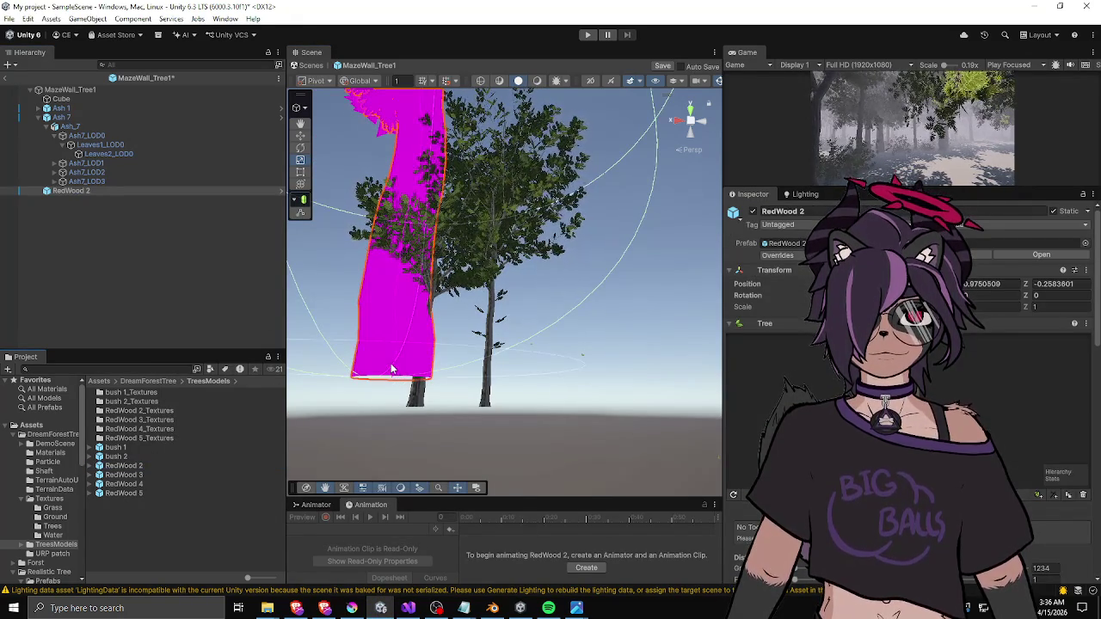
key("Delete")
- Delete RedWood 2 from the Hierarchy and open the DreamForestTree URP patch folder
left_click(57, 191)
key("Delete")
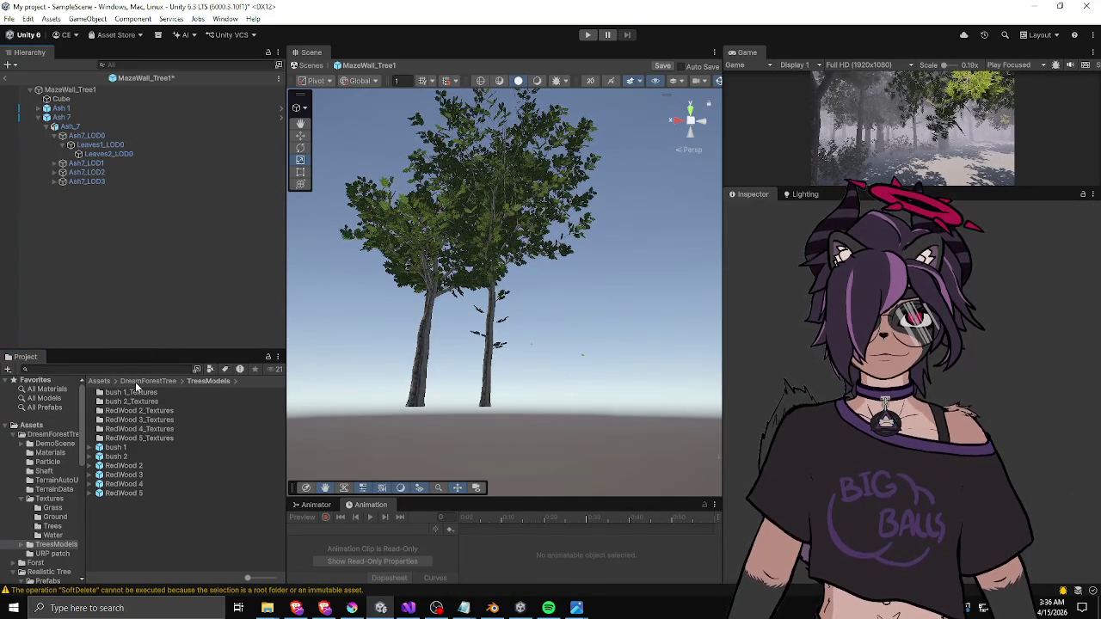
left_click(142, 381)
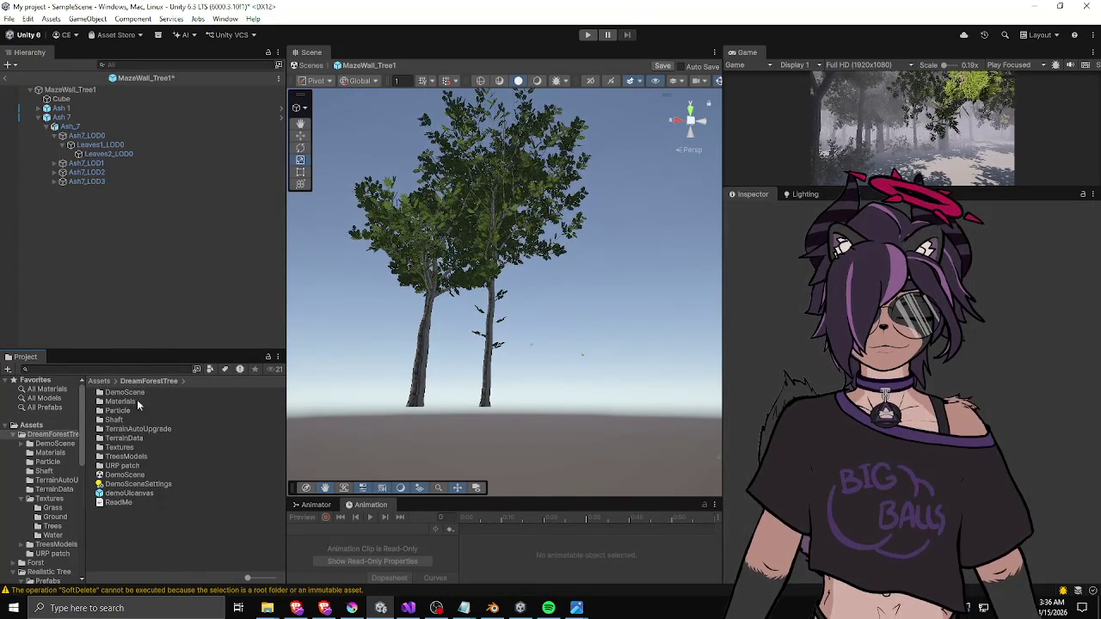
double_click(122, 465)
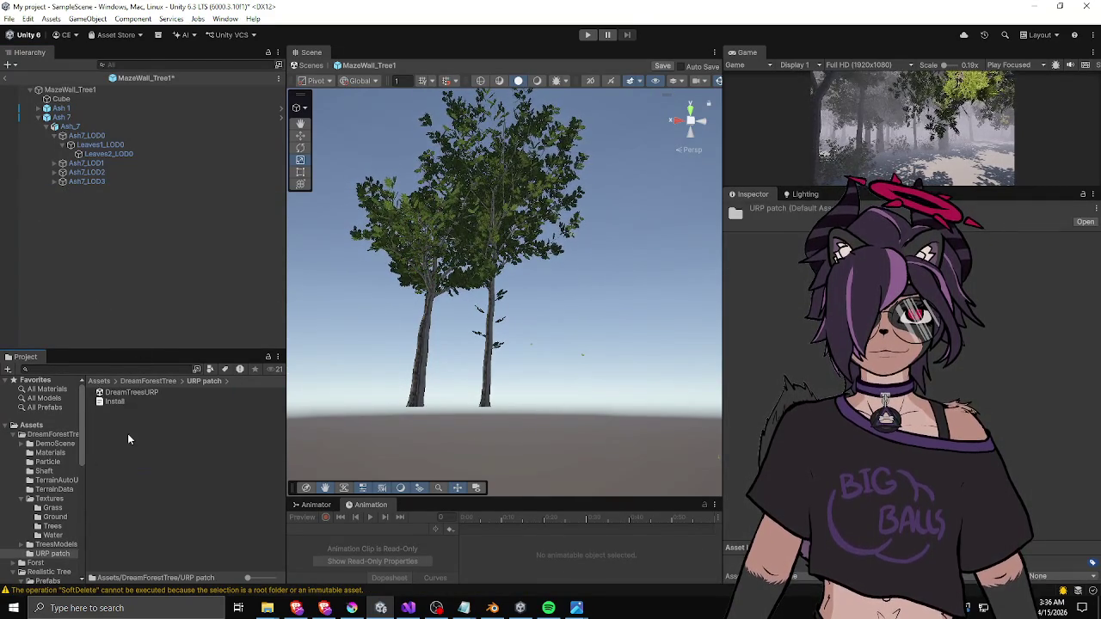
- Import the DreamTreesURP package, leaving its Script folder out
left_click(124, 392)
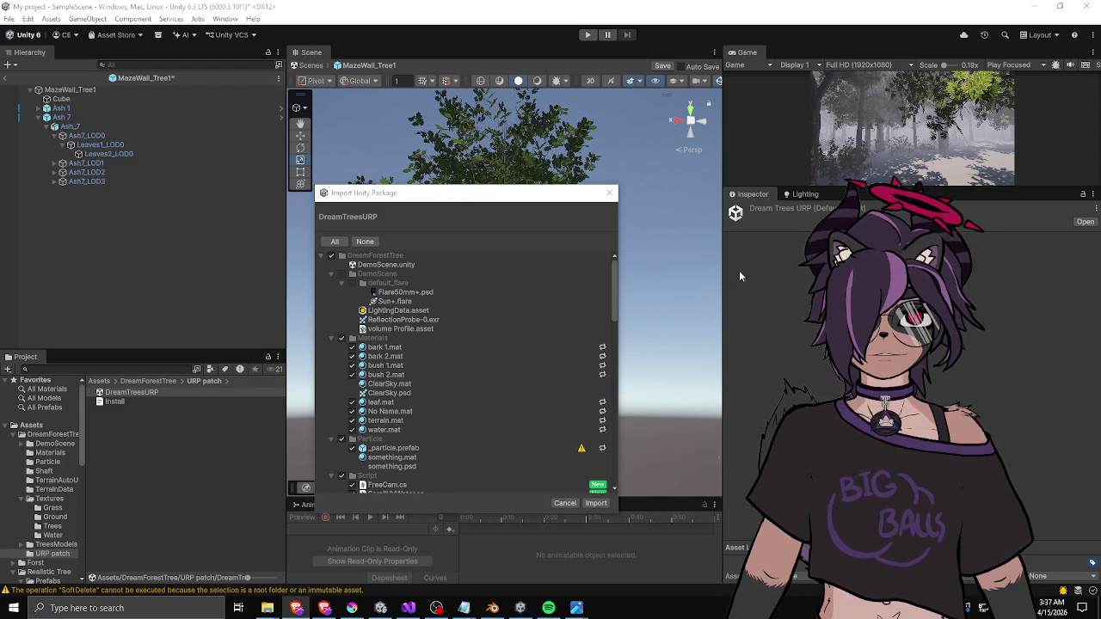
scroll(499, 347, "down", 3)
scroll(501, 348, "up", 3)
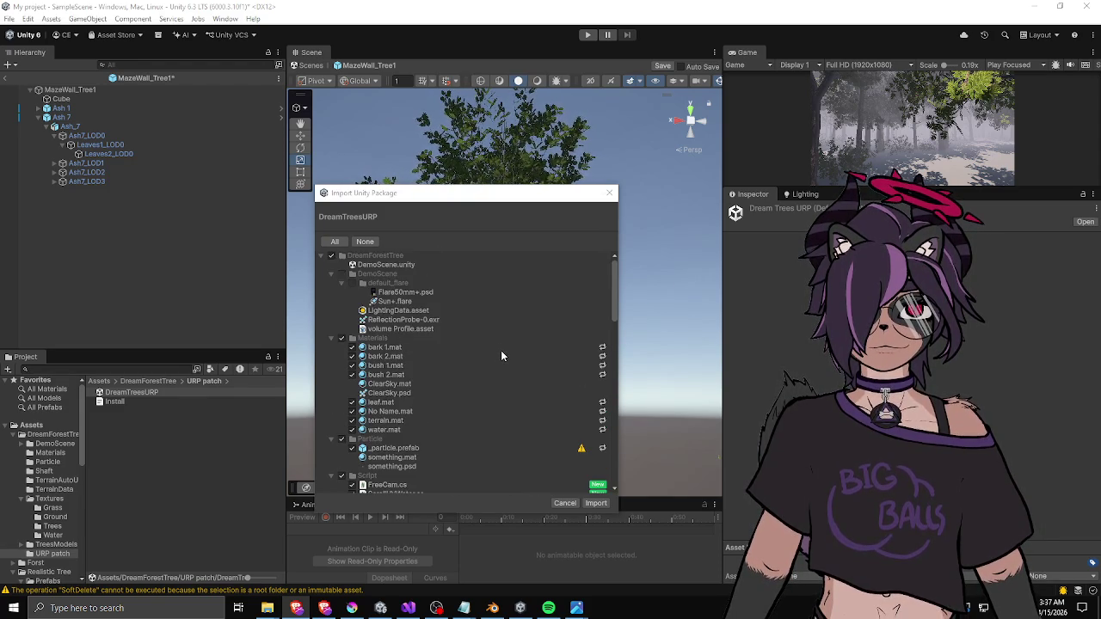
scroll(502, 345, "down", 2)
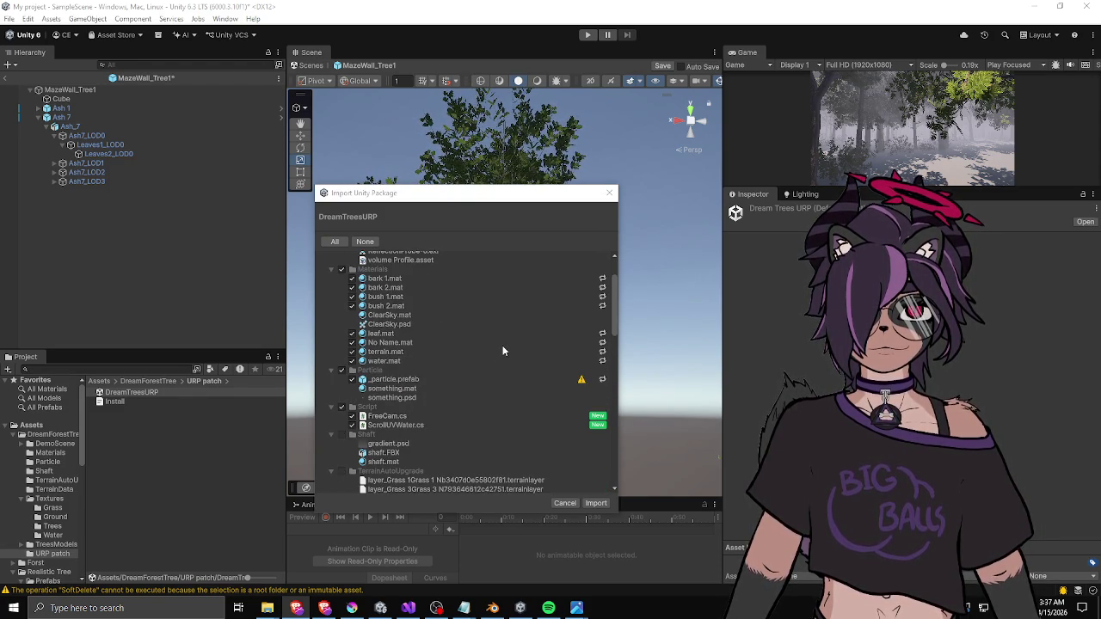
left_click(341, 407)
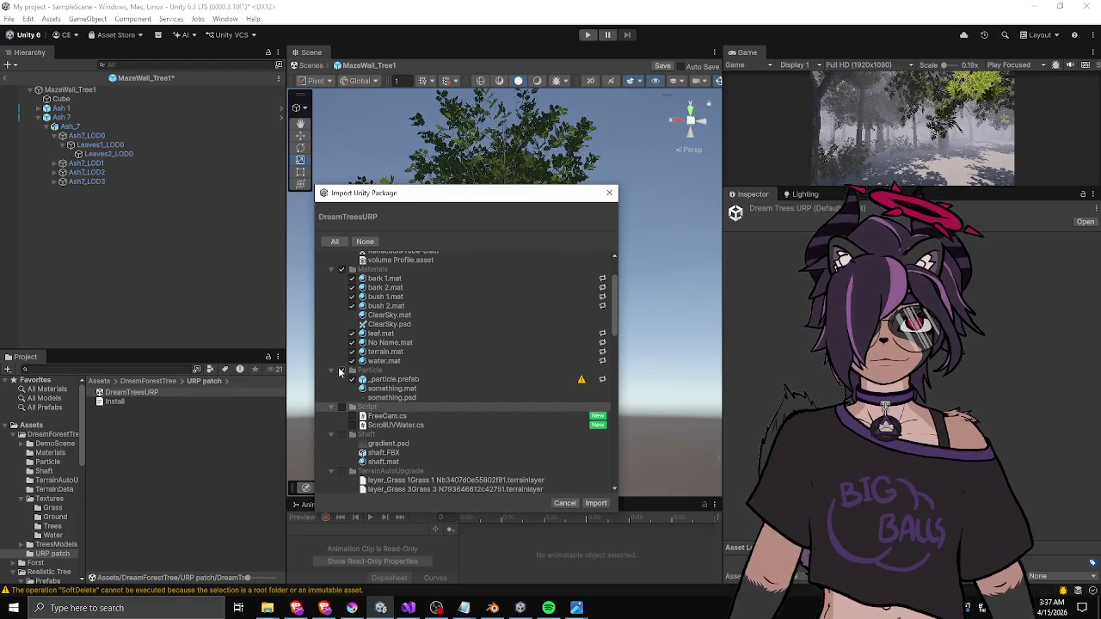
scroll(353, 369, "down", 10)
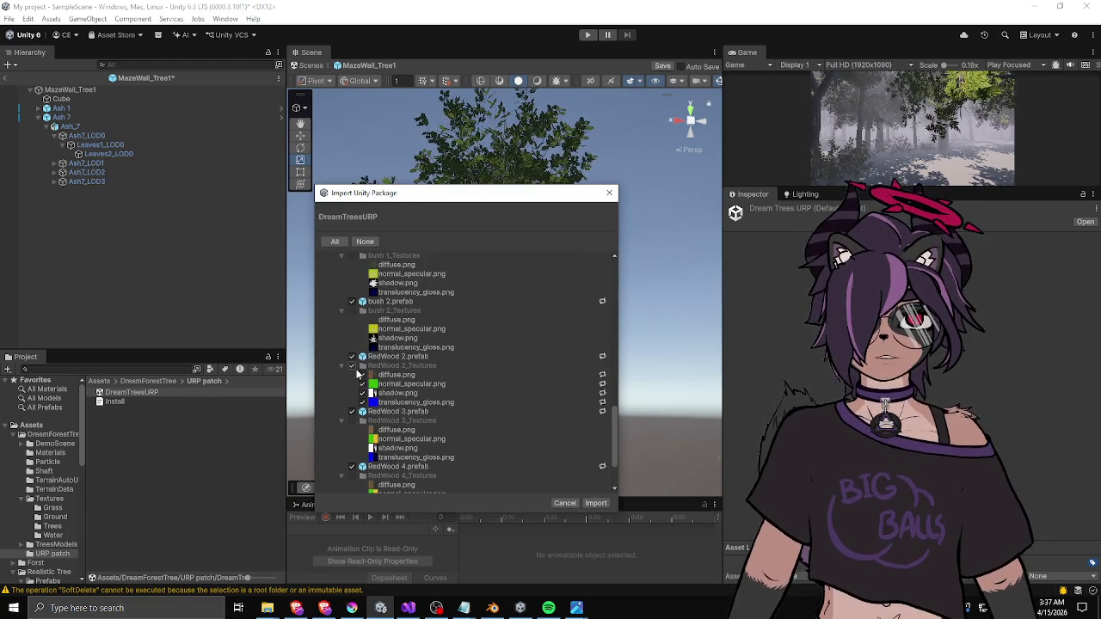
scroll(357, 372, "up", 10)
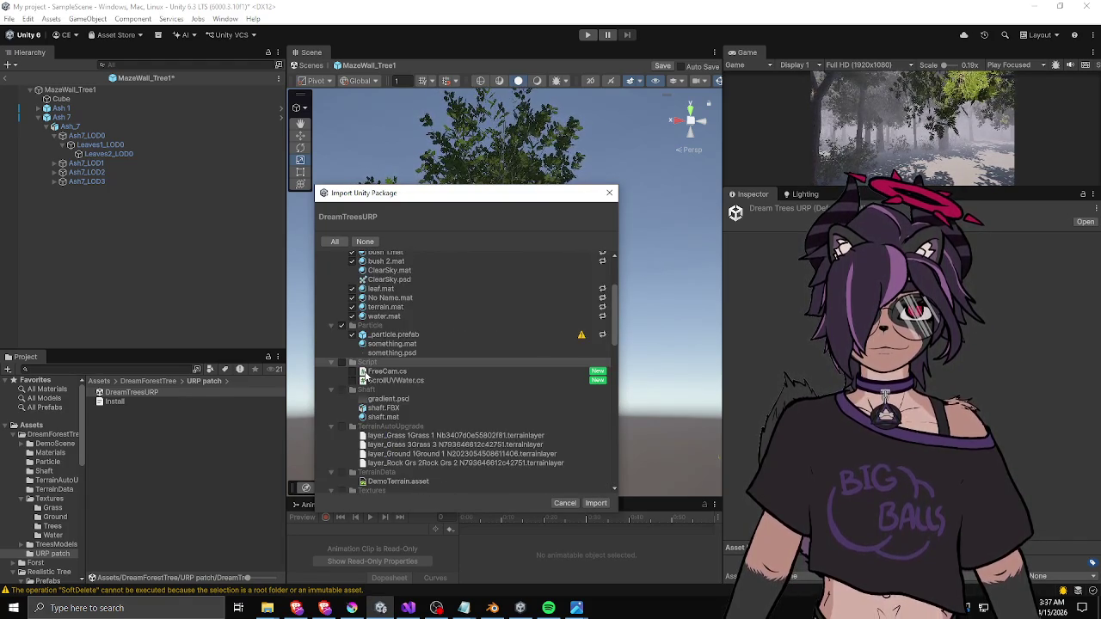
scroll(364, 375, "up", 3)
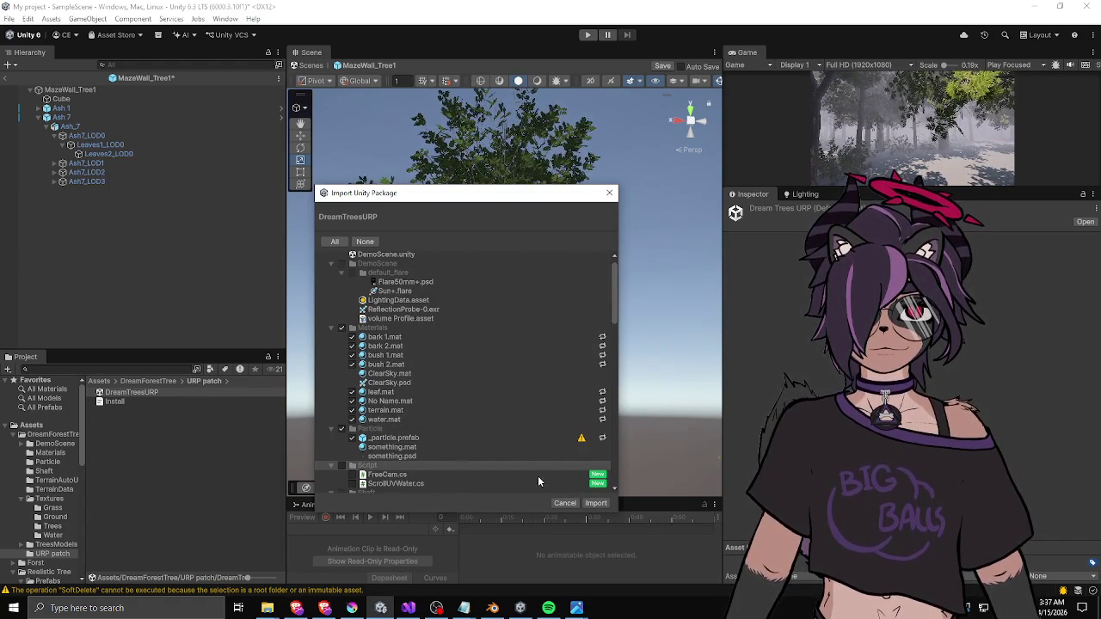
left_click(594, 503)
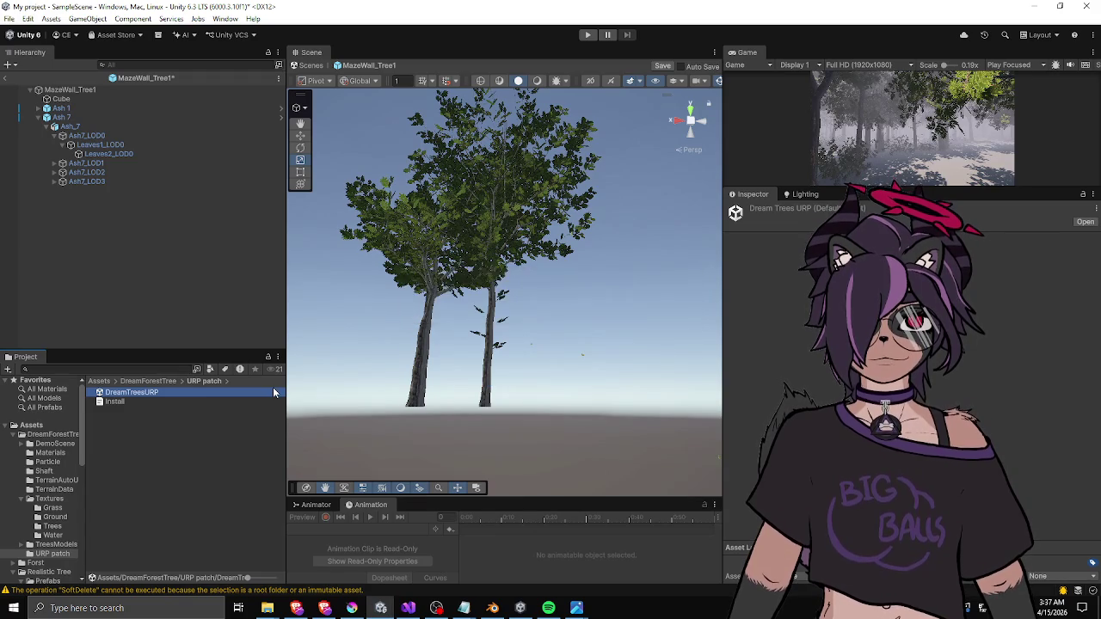
- Open DreamForestTree > TreesModels and widen the Hierarchy and Scene view panels
left_click(153, 381)
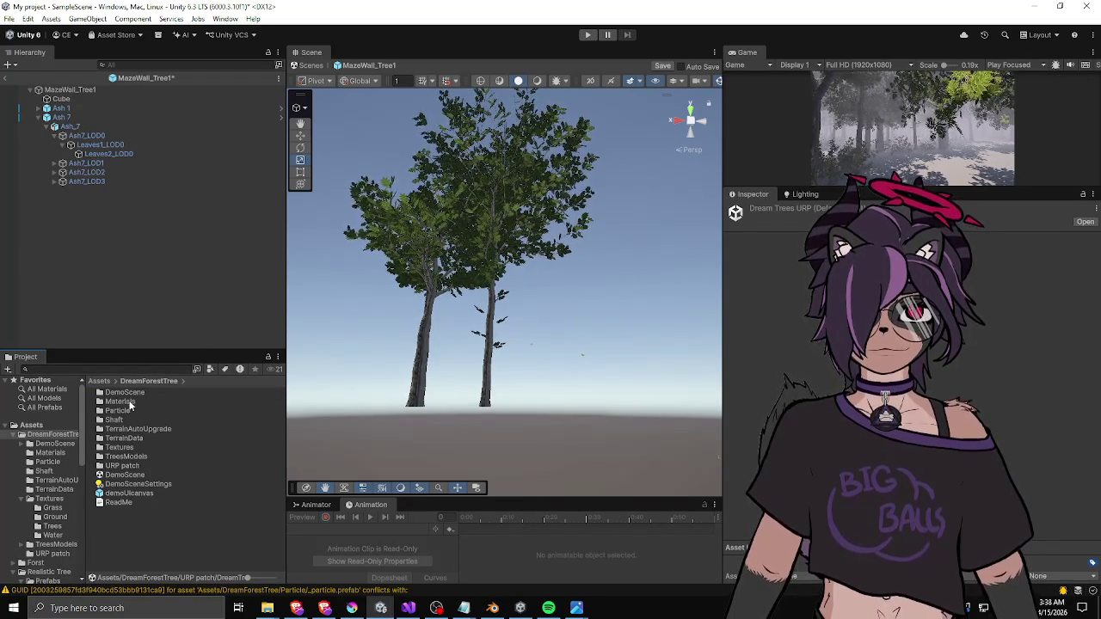
double_click(126, 456)
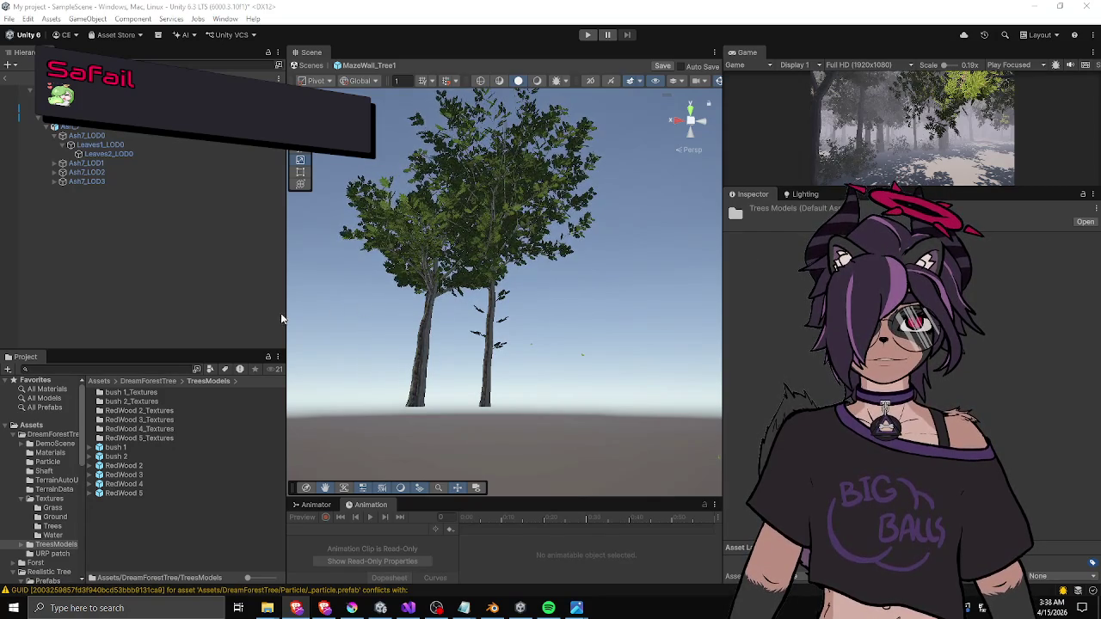
left_click_drag(286, 316, 269, 314)
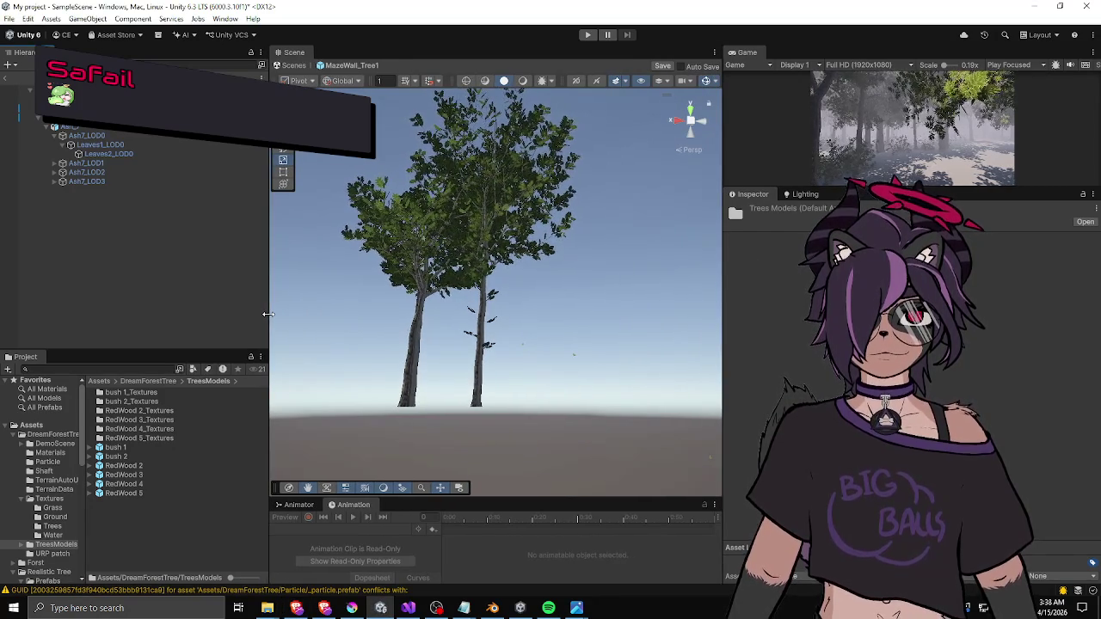
left_click_drag(160, 366, 160, 364)
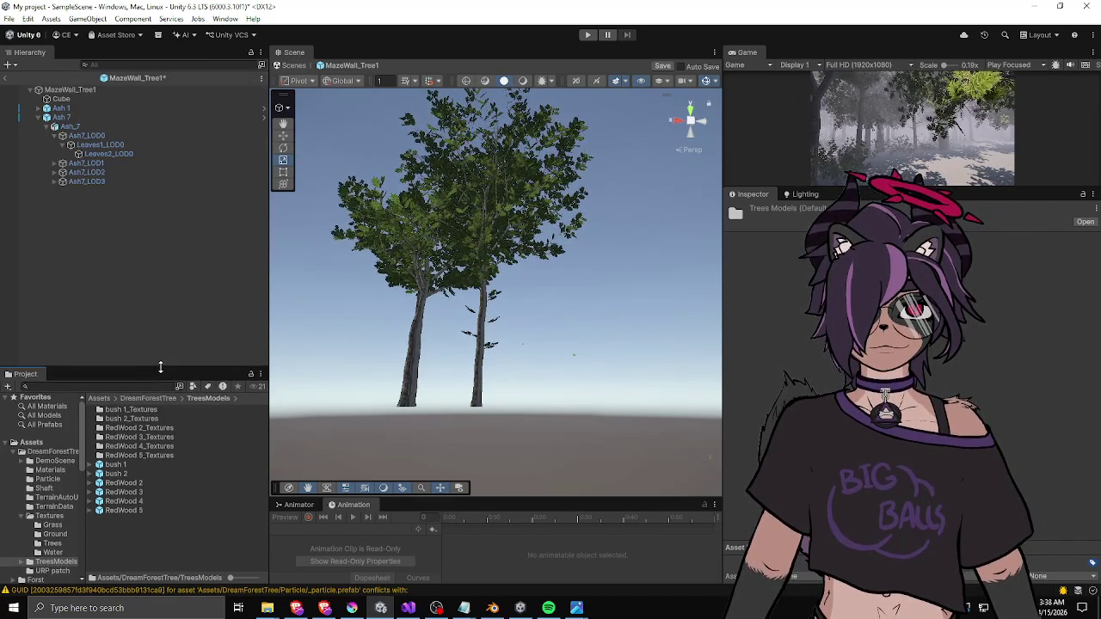
left_click_drag(269, 327, 289, 325)
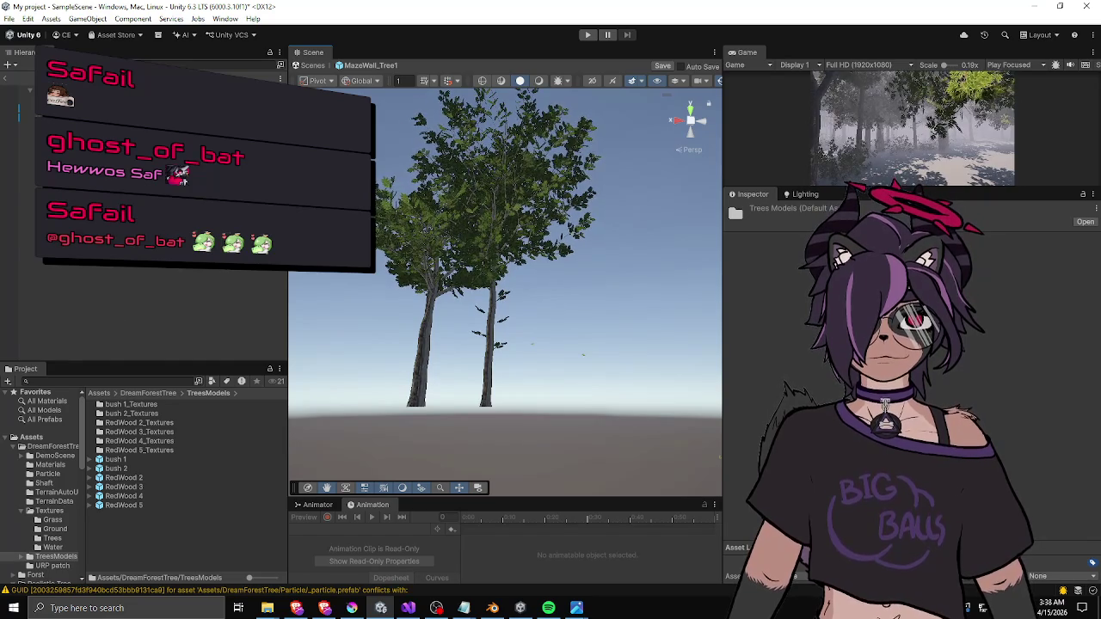
left_click(52, 115)
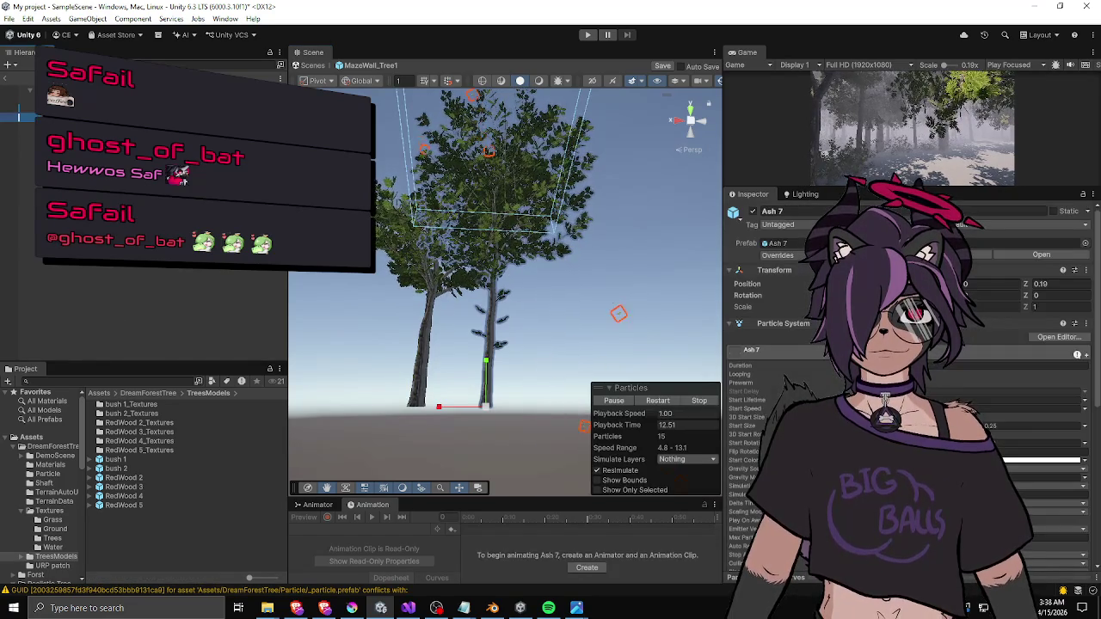
- Exit prefab mode discarding the changes, then reopen MazeWall_Tree1 from Assets
left_click(307, 65)
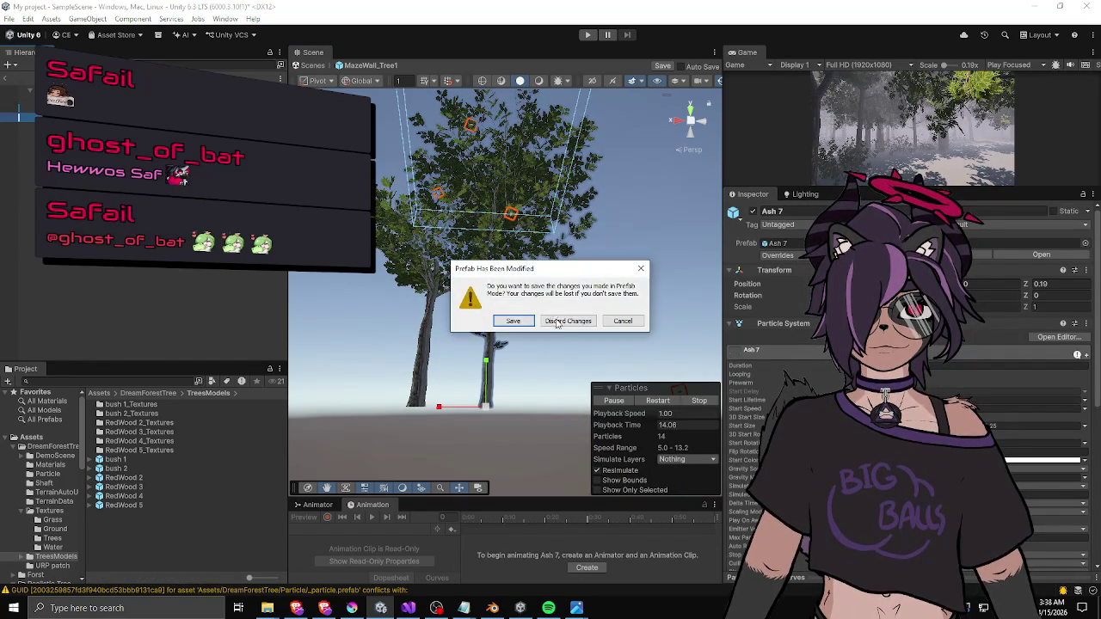
left_click(568, 320)
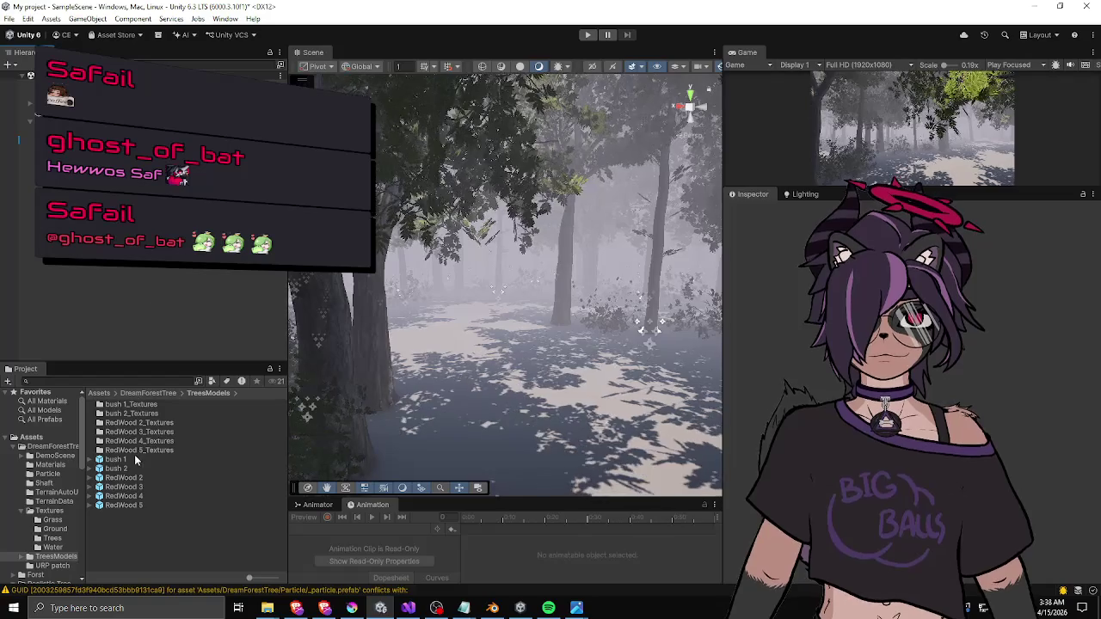
left_click(99, 393)
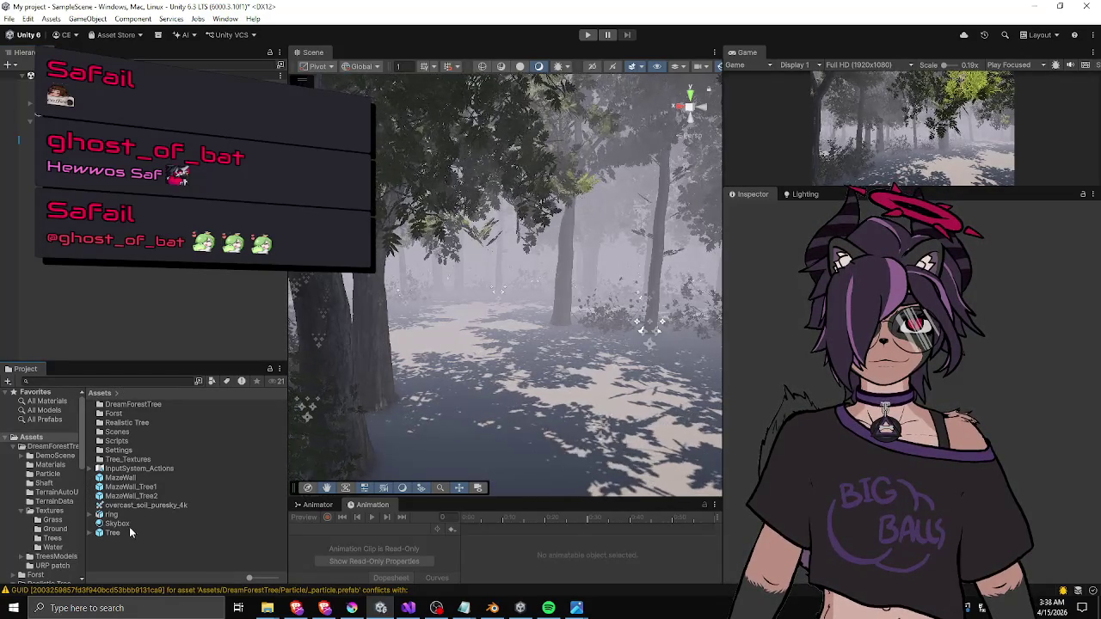
double_click(127, 488)
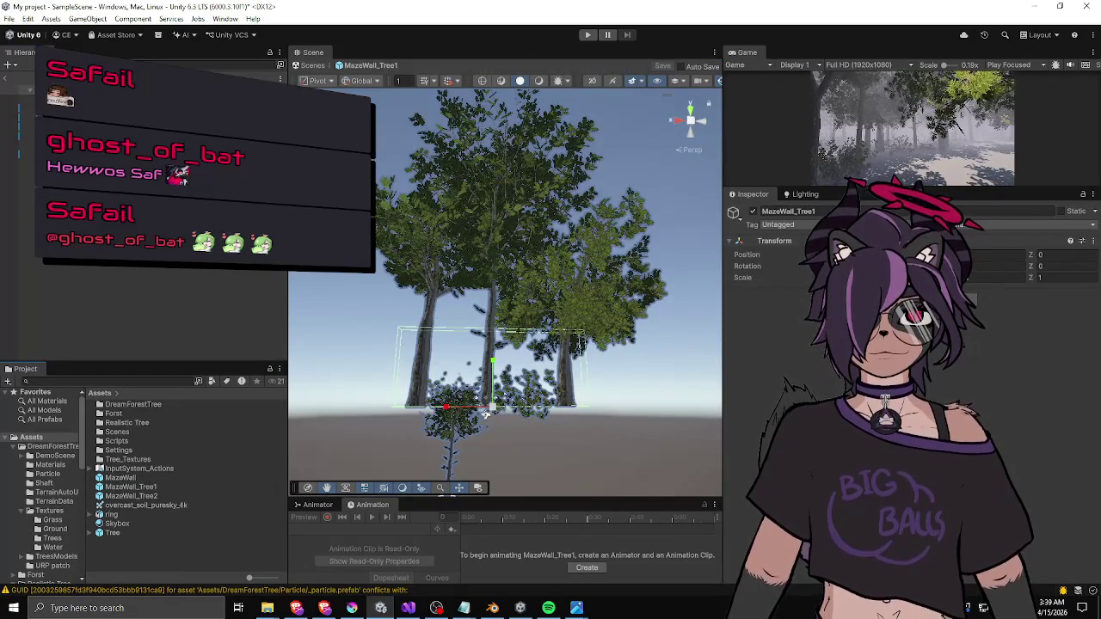
- Delete the duplicate Ash 7 (1) and Ash 3 (1) trees from the prefab
scroll(467, 376, "up", 4)
left_click(428, 331)
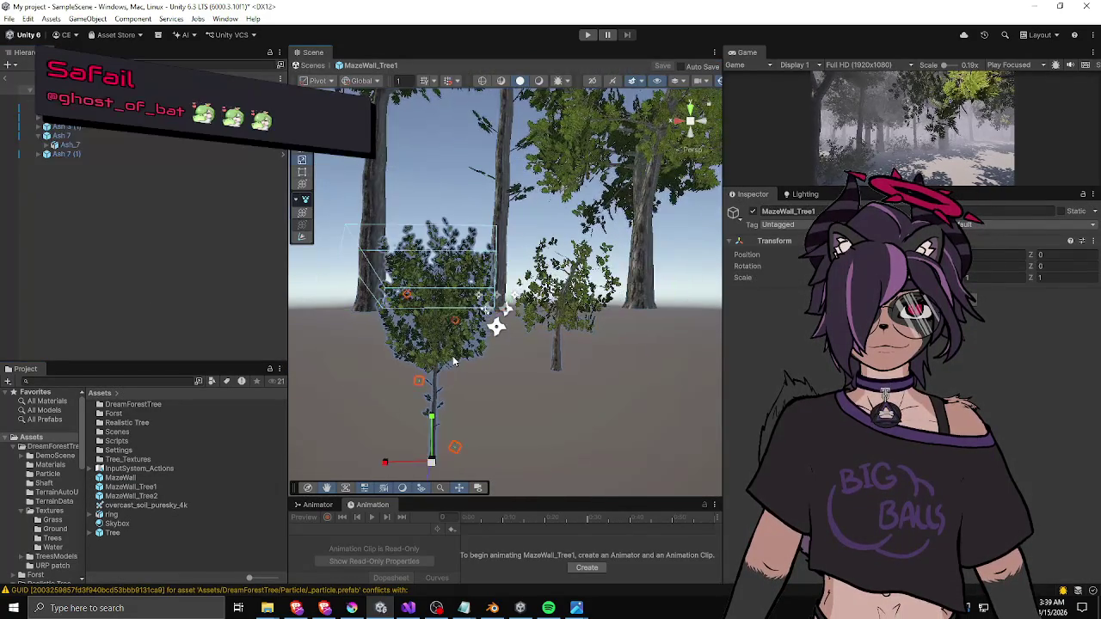
left_click(66, 127, "ctrl")
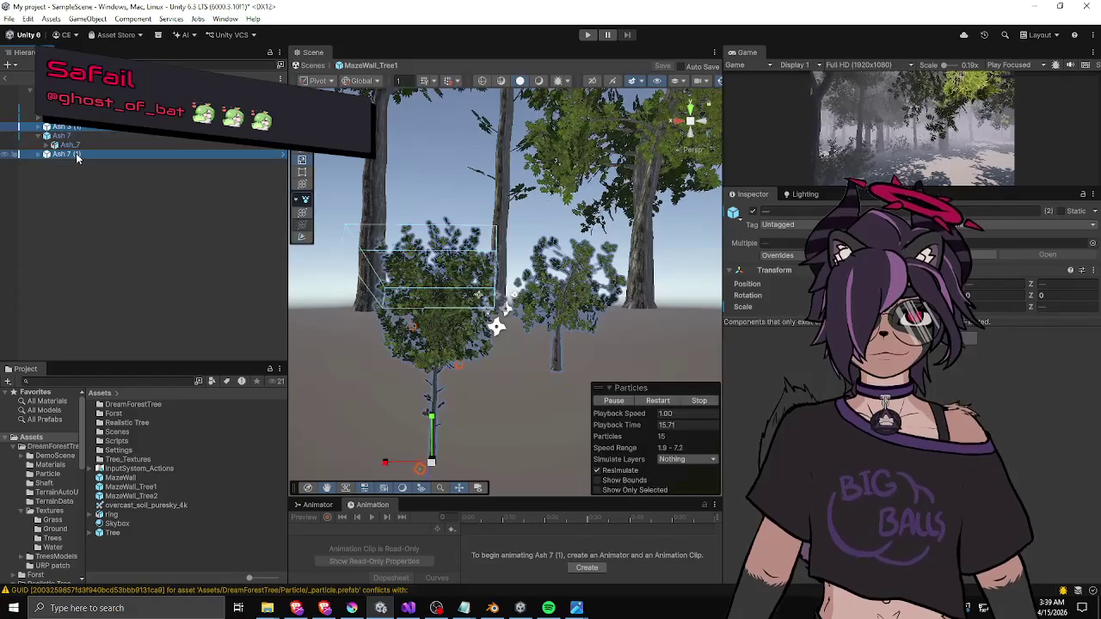
key("Delete")
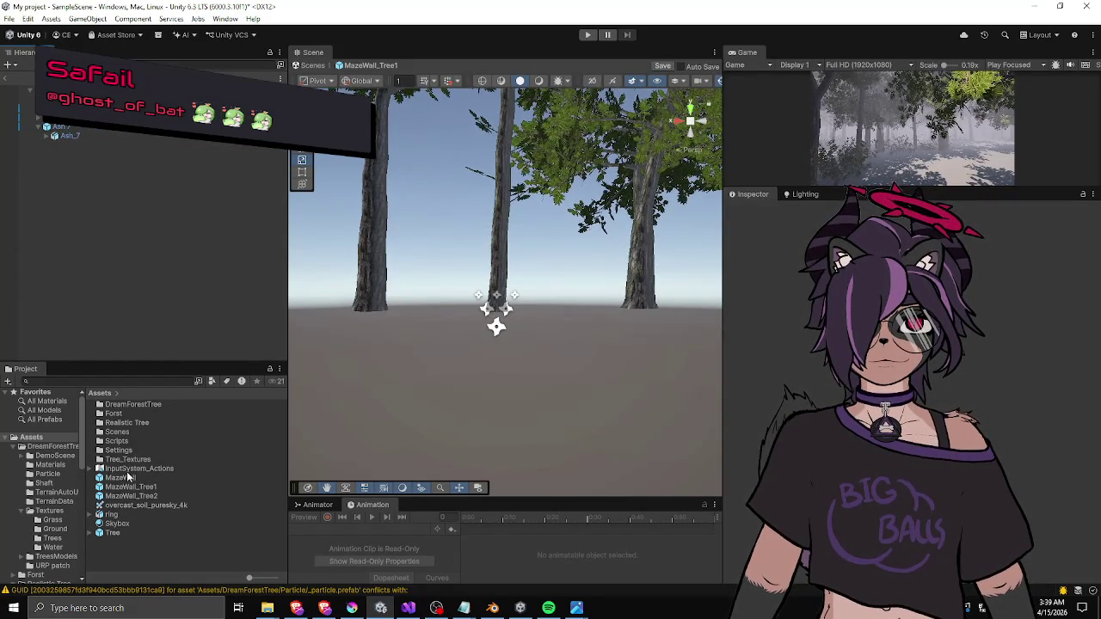
double_click(126, 405)
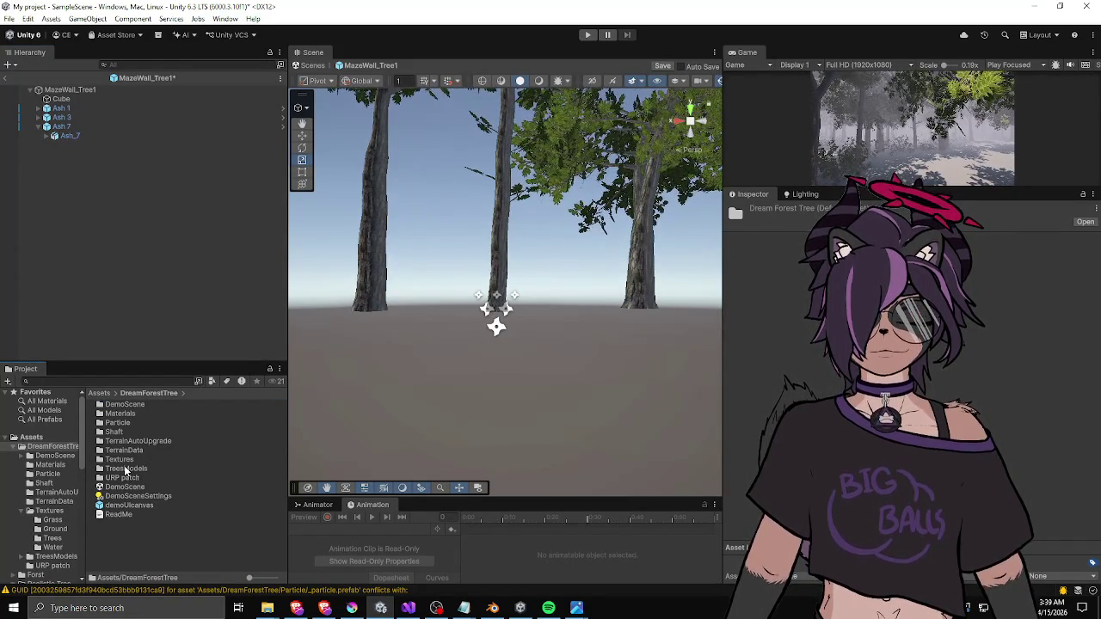
- Add bush 2 from TreesModels to the prefab, try shrinking it, then undo everything
double_click(124, 465)
left_click(121, 470)
mouse_move(121, 475)
left_mouse_down()
mouse_move(370, 331)
mouse_move(469, 326)
mouse_move(108, 215)
mouse_move(135, 215)
left_mouse_up()
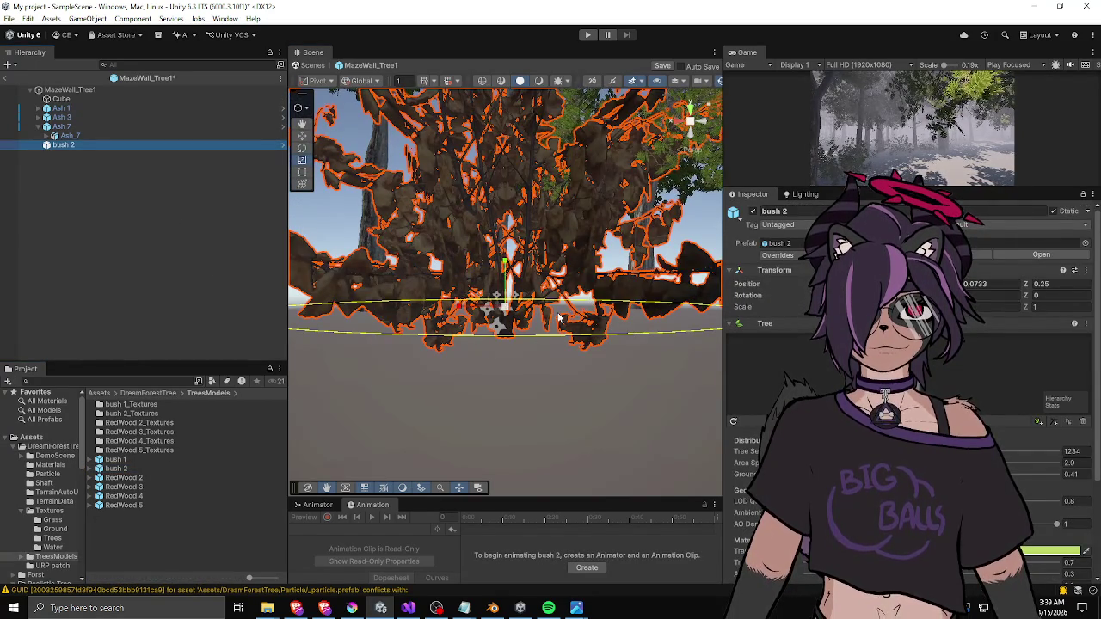
mouse_move(508, 314)
left_mouse_down()
mouse_move(494, 327)
mouse_move(465, 297)
mouse_move(534, 297)
left_mouse_up()
left_click_drag(458, 295, 451, 301)
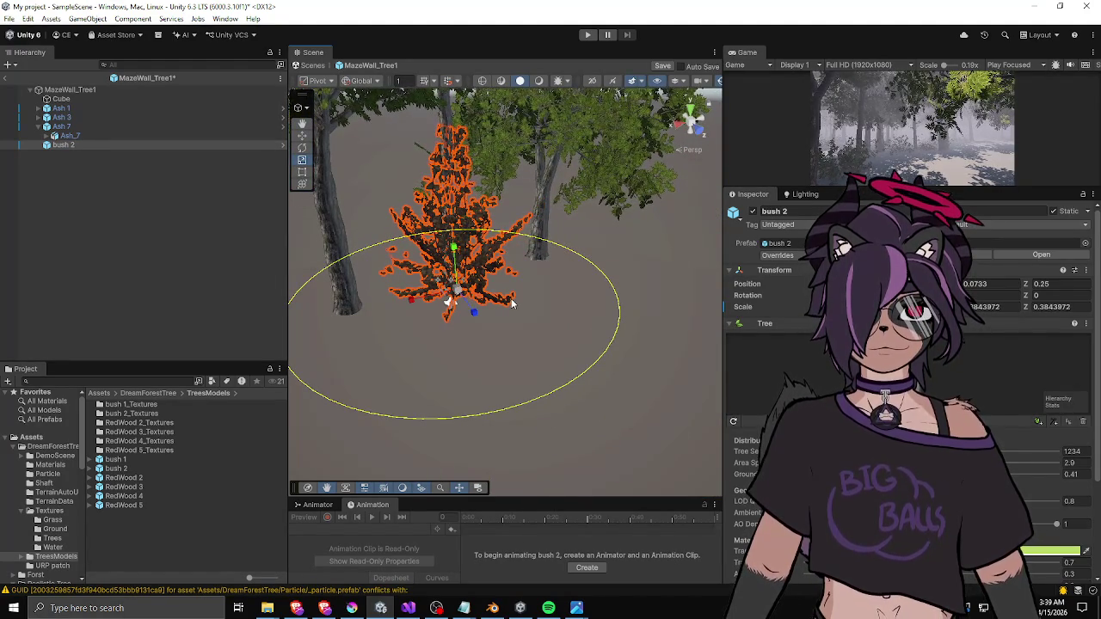
key("ctrl+z")
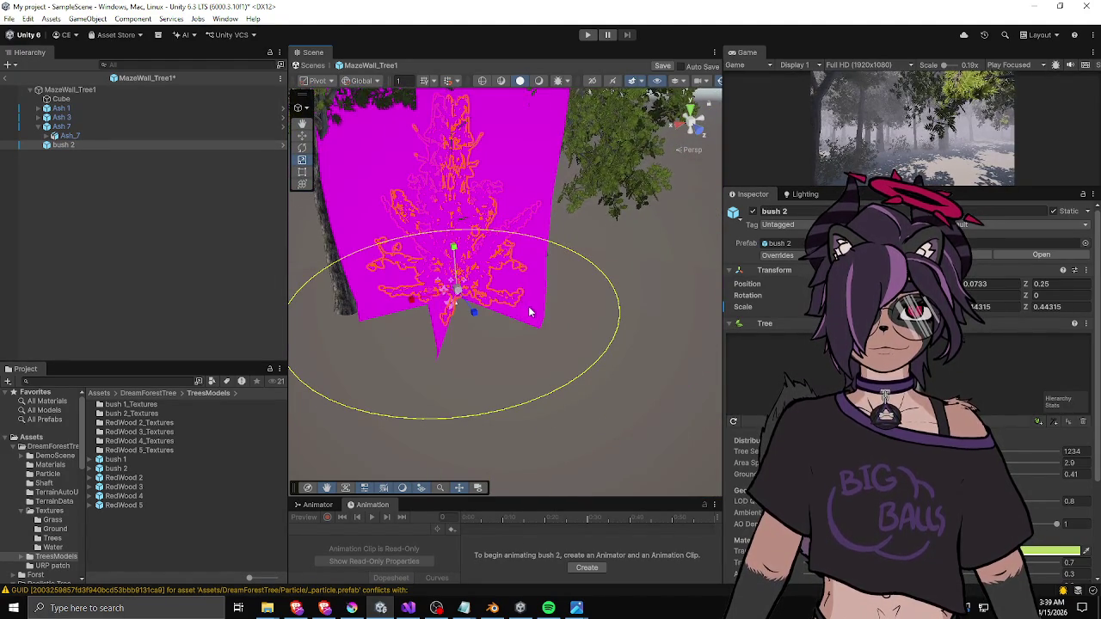
key("ctrl+z")
key("ctrl+z")
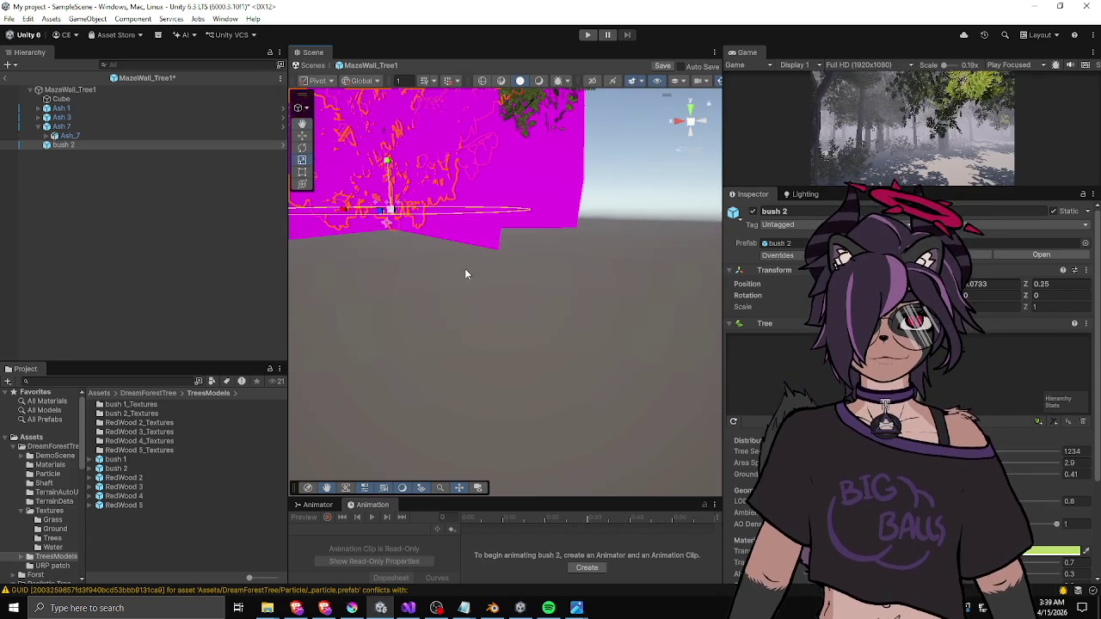
key("ctrl+z")
key("ctrl+z")
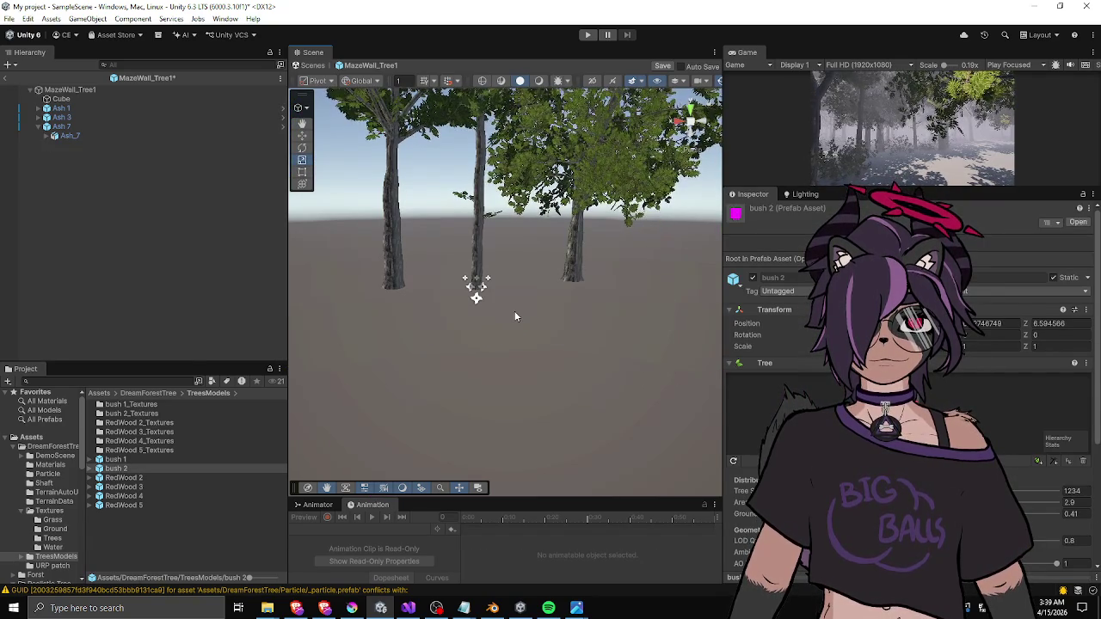
- Place bush 2 among the ash trunks and check its position
left_click_drag(123, 473, 143, 250)
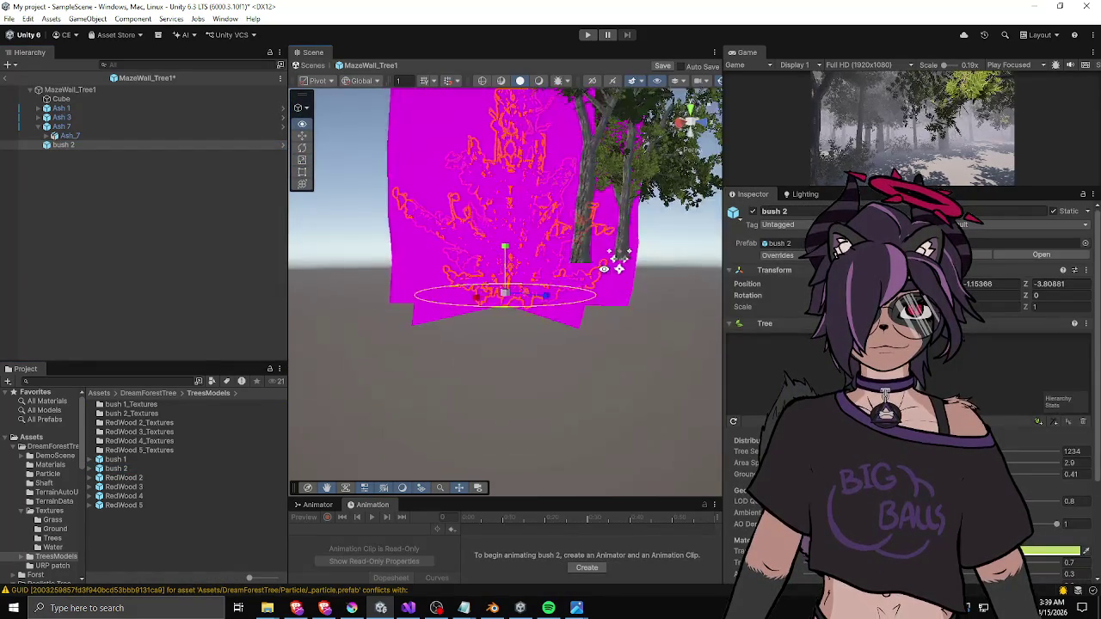
mouse_move(405, 266)
left_mouse_down()
mouse_move(516, 223)
mouse_move(650, 146)
mouse_move(602, 207)
mouse_move(422, 325)
left_mouse_up()
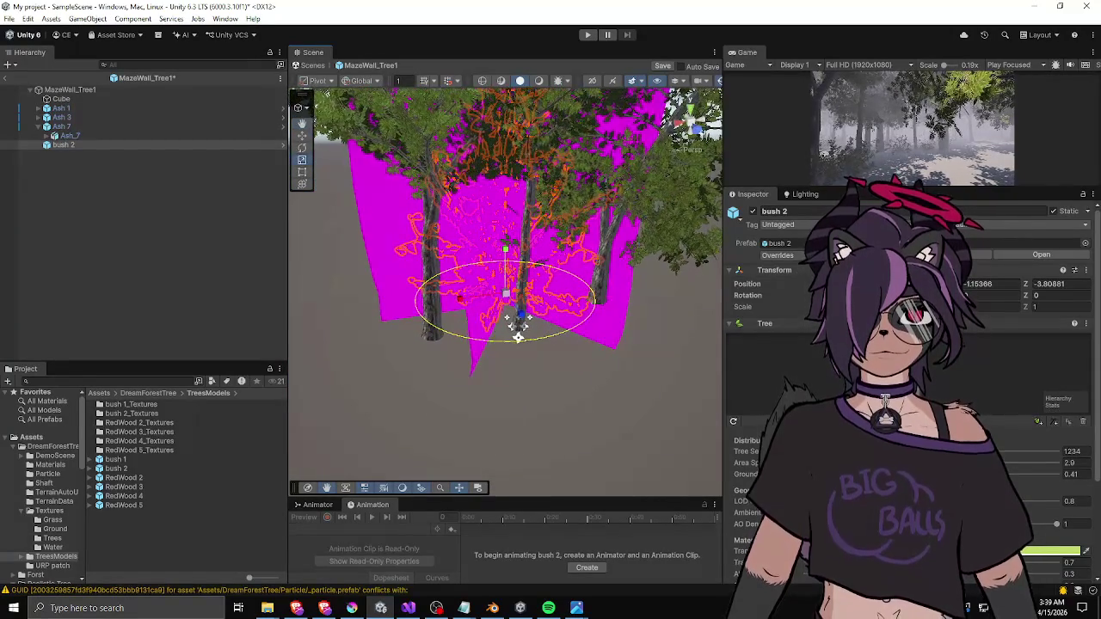
scroll(903, 387, "down", 3)
- Select bush 2's frond group in the Tree Inspector and view the bush from the side
scroll(903, 387, "down", 1)
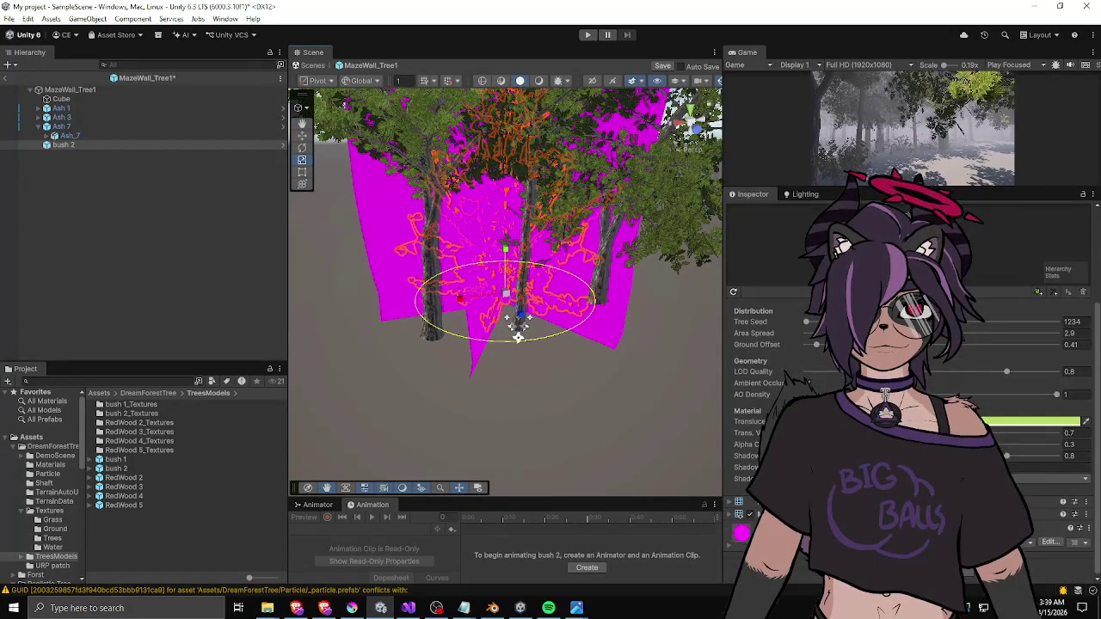
scroll(903, 387, "up", 3)
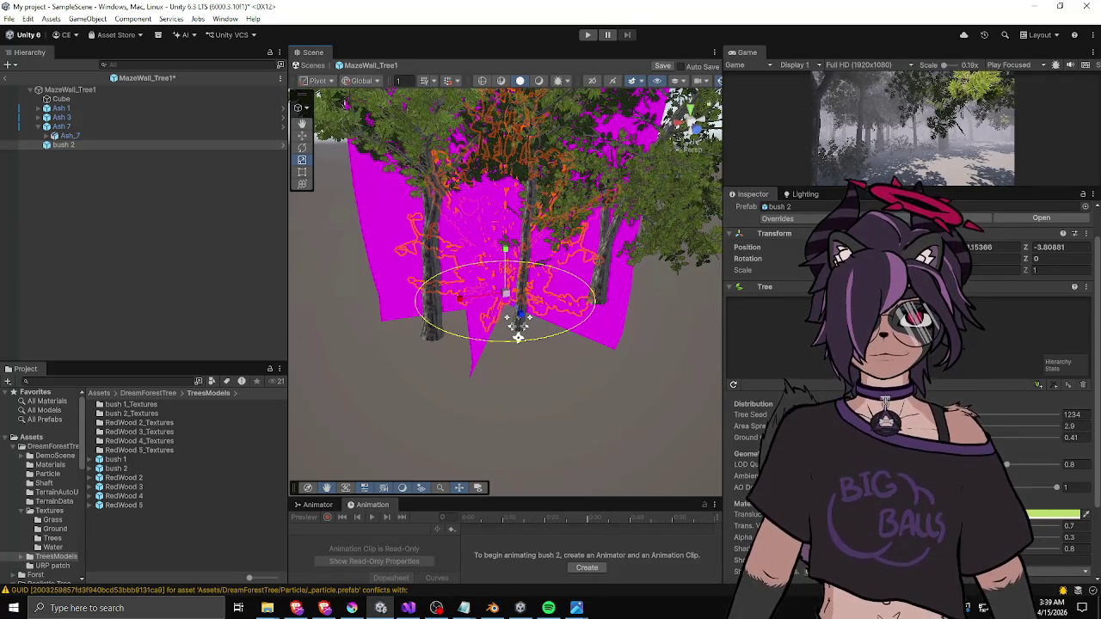
left_click(517, 336)
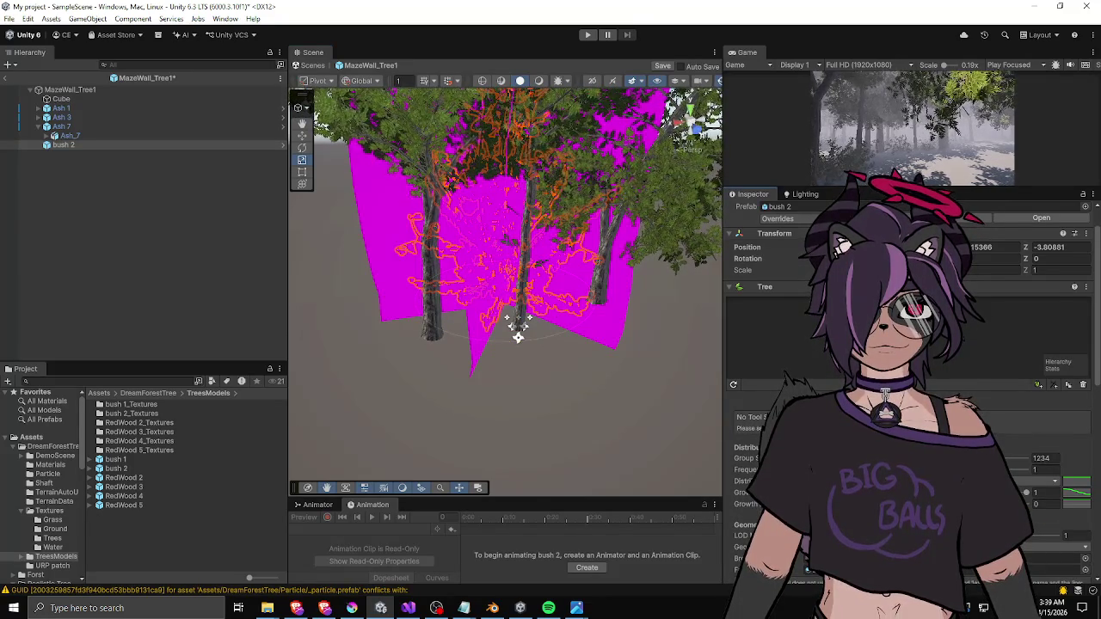
scroll(904, 387, "down", 6)
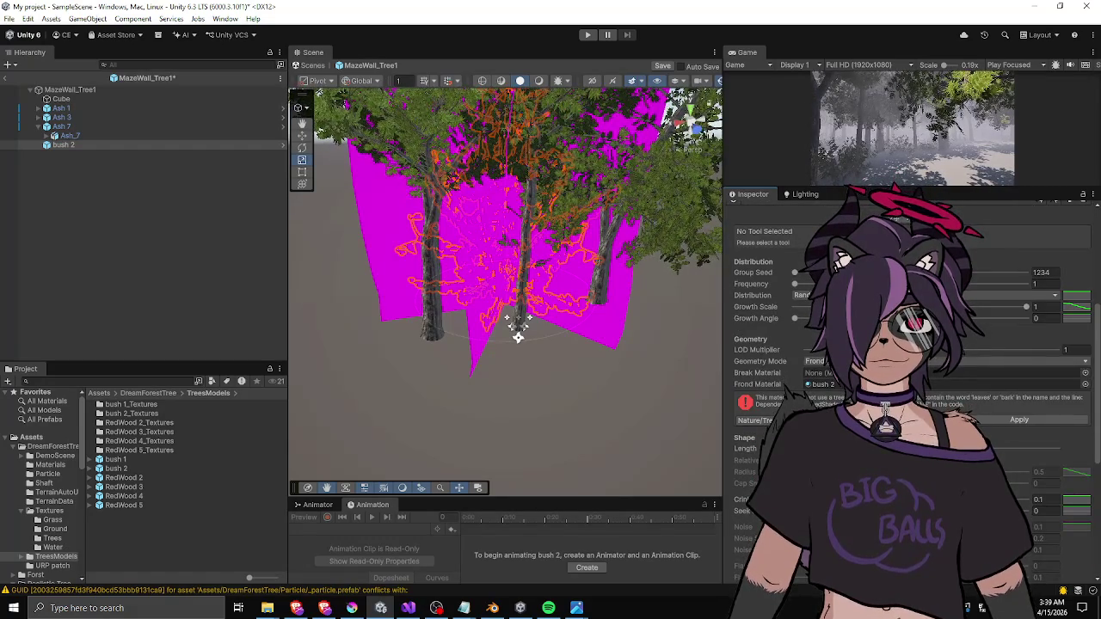
scroll(903, 387, "up", 7)
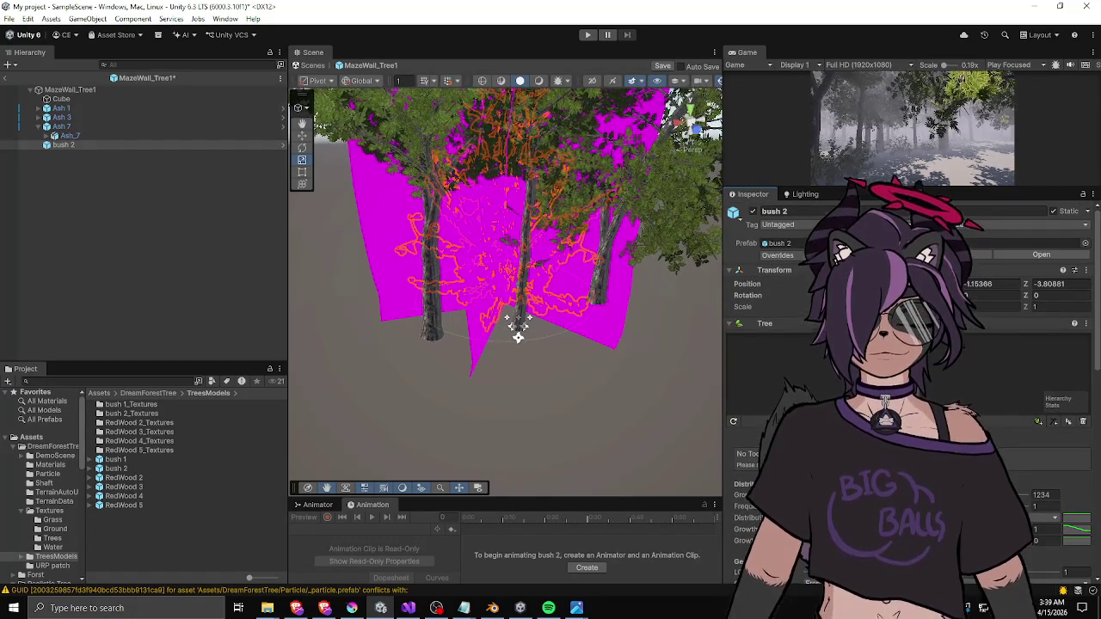
mouse_move(518, 336)
left_mouse_down()
mouse_move(529, 281)
mouse_move(514, 280)
left_mouse_up()
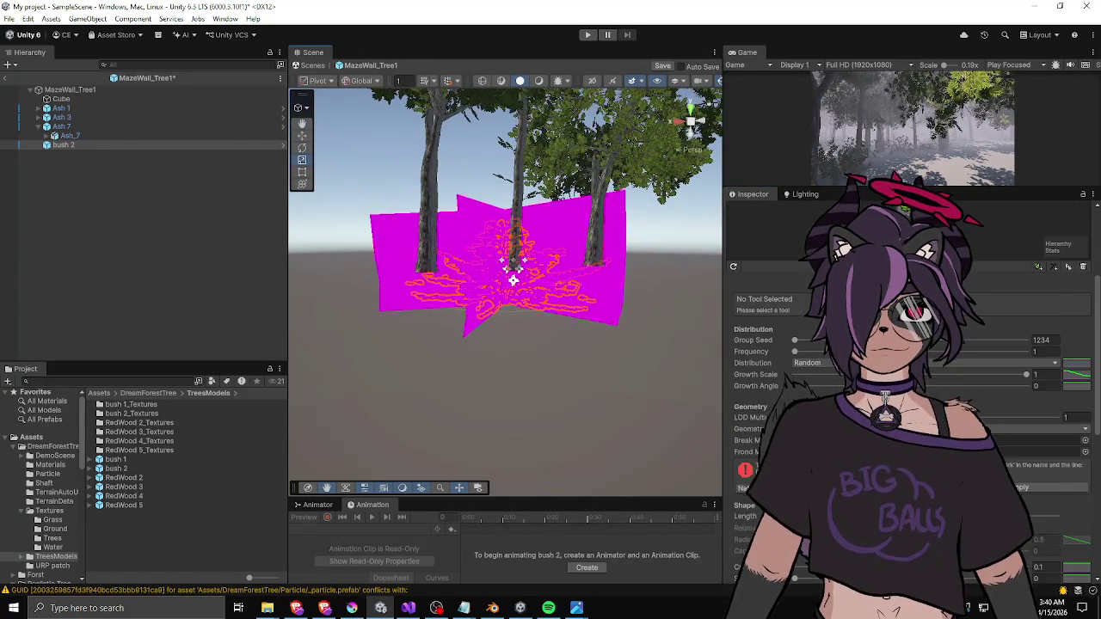
scroll(748, 465, "down", 3)
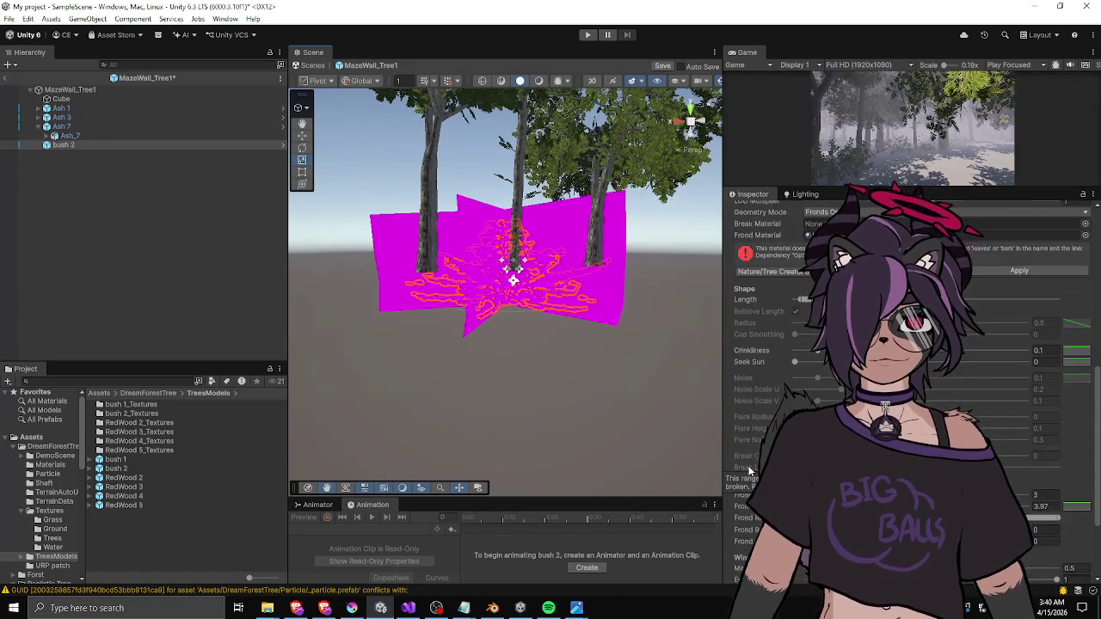
scroll(748, 465, "up", 4)
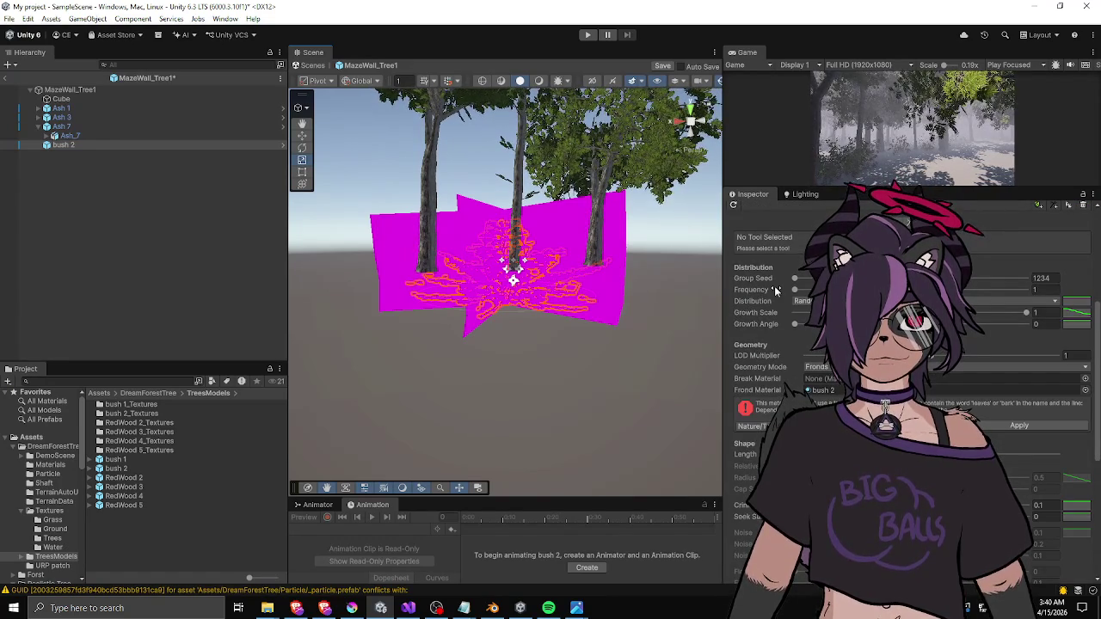
scroll(762, 335, "down", 5)
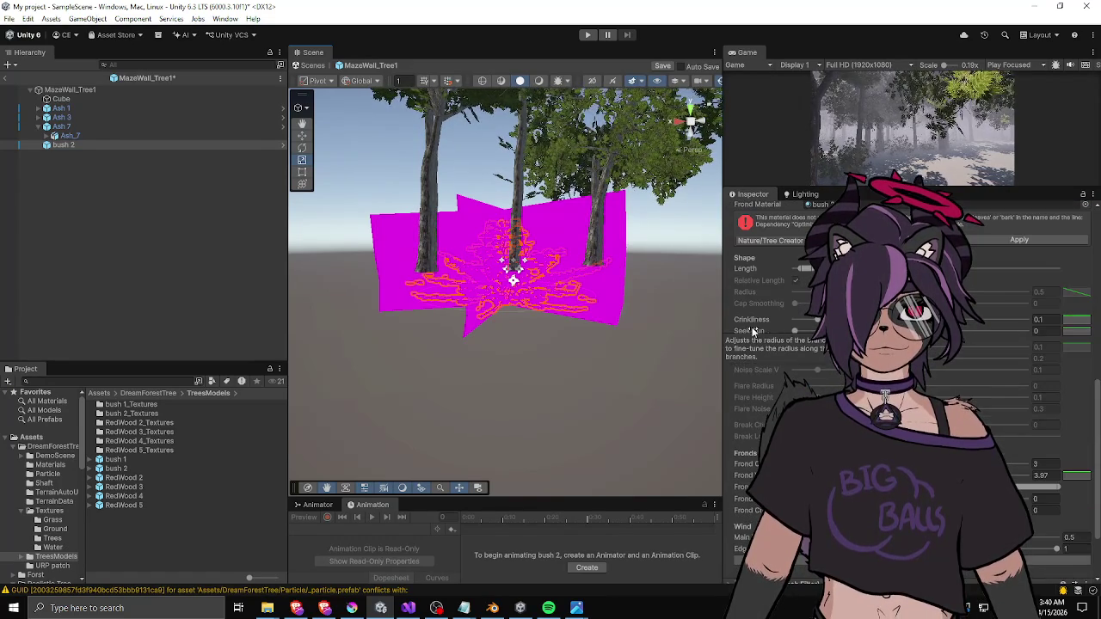
scroll(771, 362, "up", 3)
- Lower the frond group's Frond Width to about 1.89
left_click(817, 405)
scroll(756, 418, "up", 2)
left_click(817, 361)
scroll(774, 387, "down", 3)
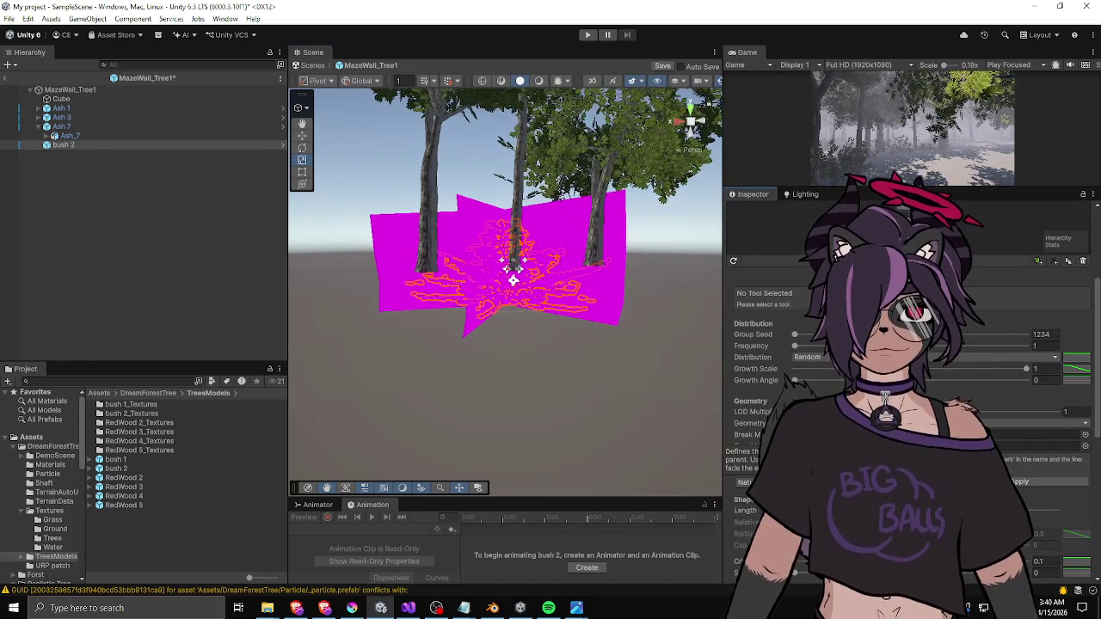
scroll(751, 454, "down", 5)
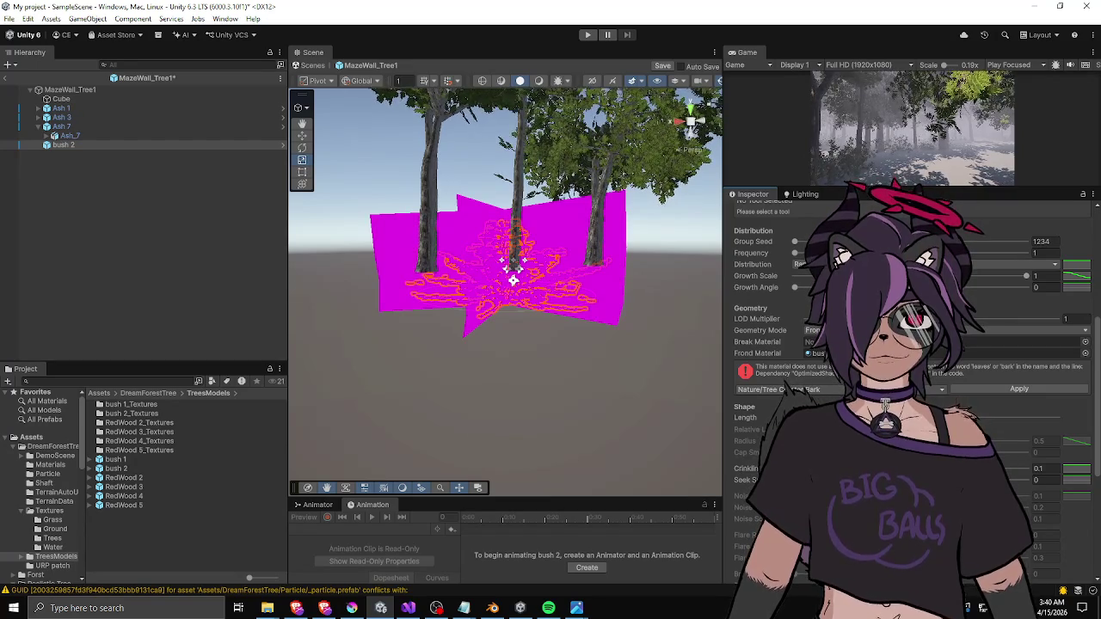
scroll(751, 460, "down", 3)
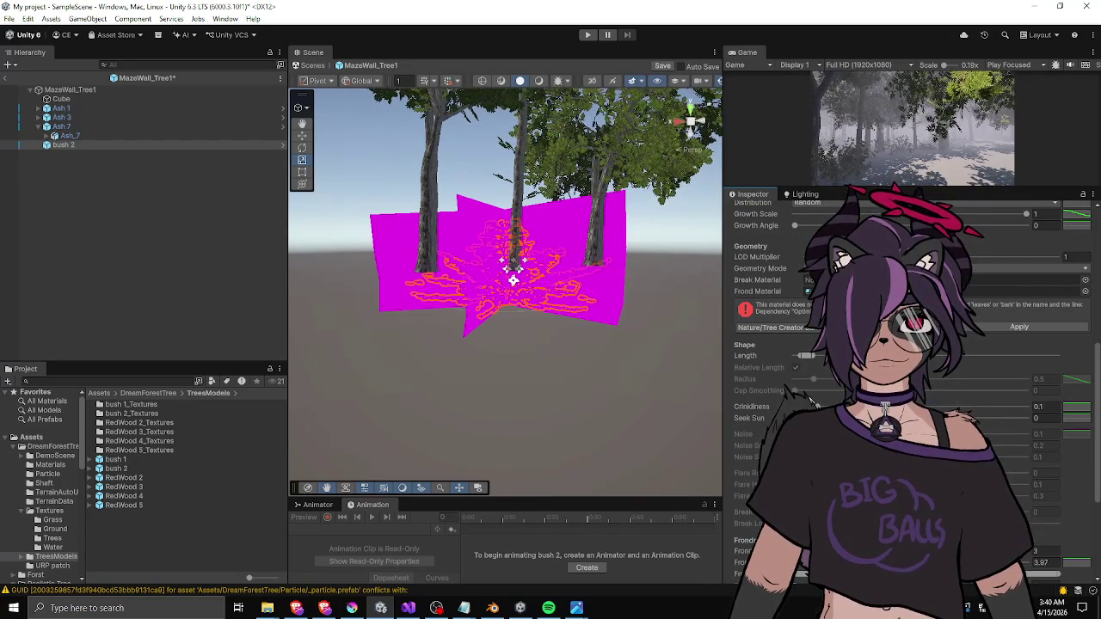
scroll(751, 430, "up", 5)
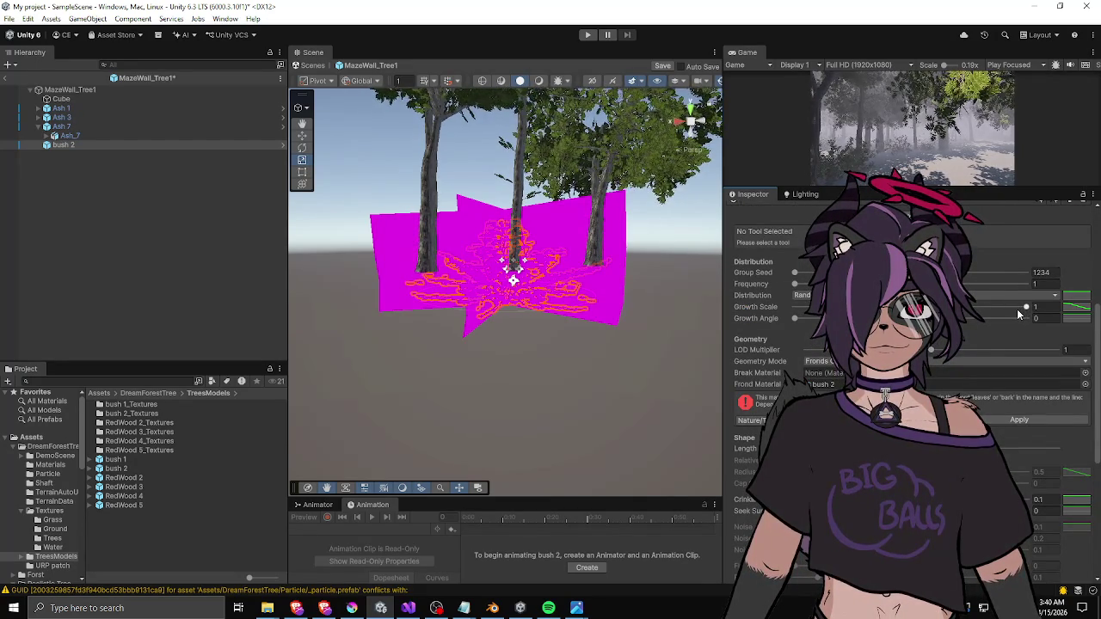
scroll(1015, 310, "down", 7)
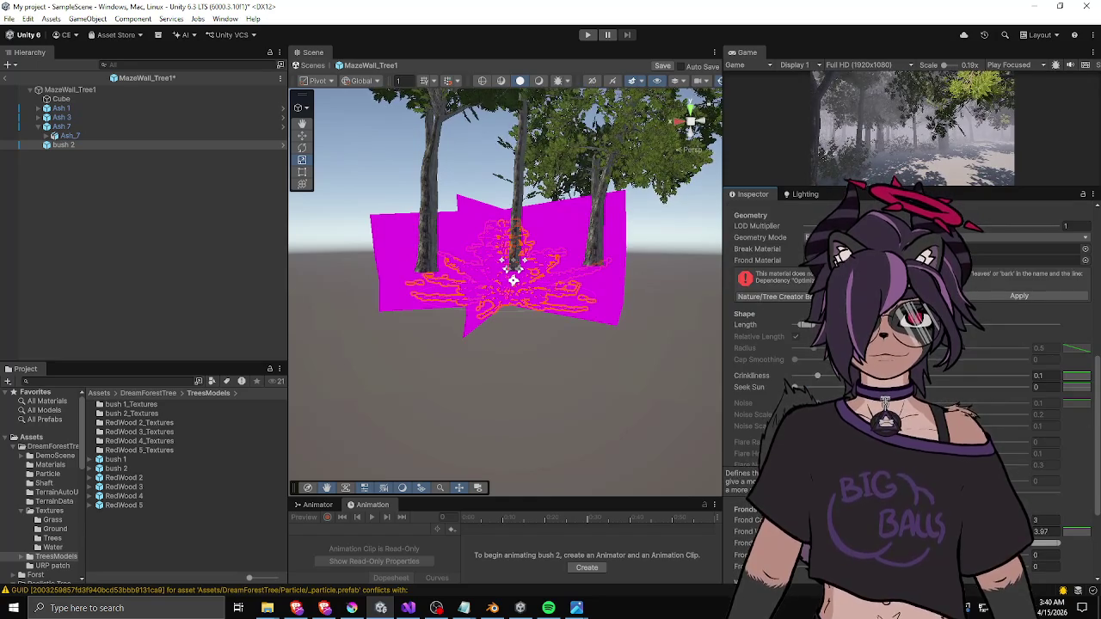
scroll(744, 466, "down", 5)
scroll(744, 466, "down", 2)
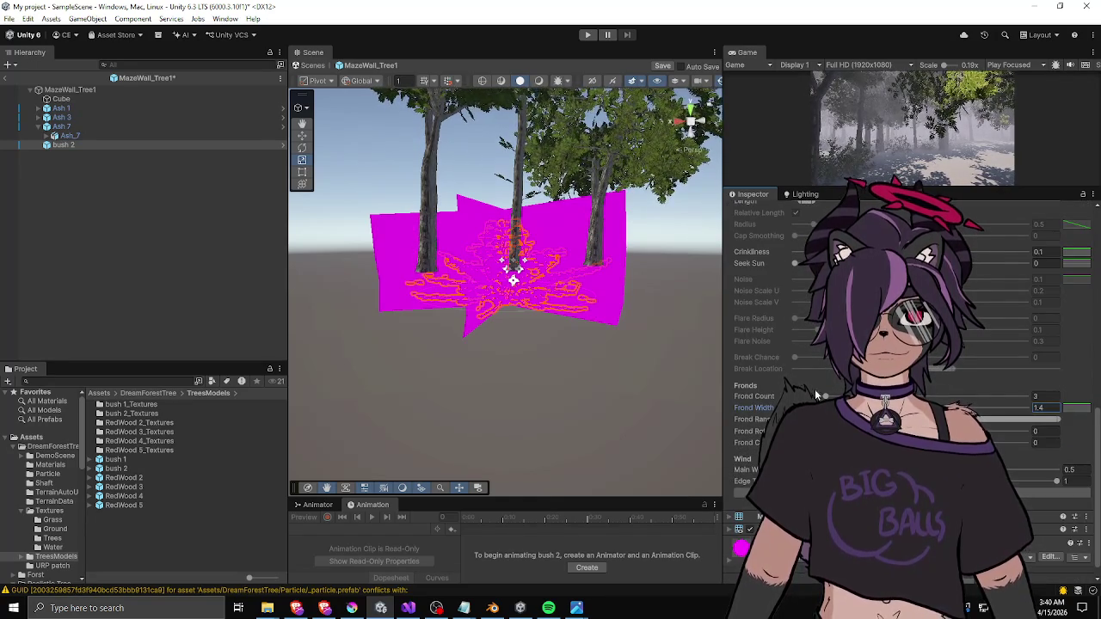
scroll(752, 338, "up", 7)
scroll(752, 338, "up", 5)
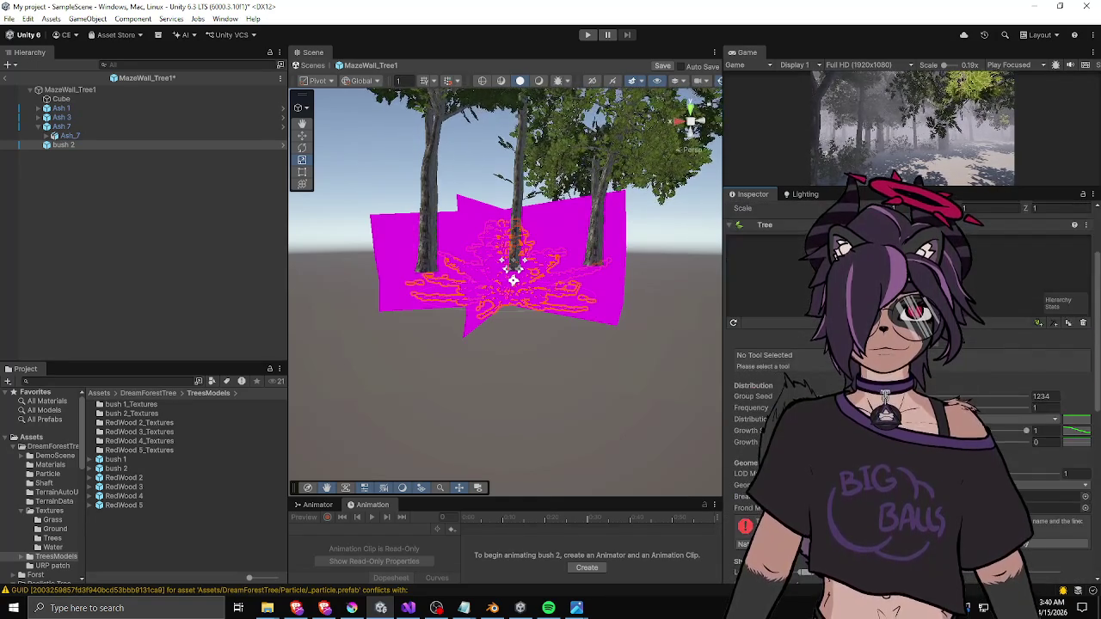
- Recompute the tree so bush 2 regenerates with the narrower fronds
left_click(735, 323)
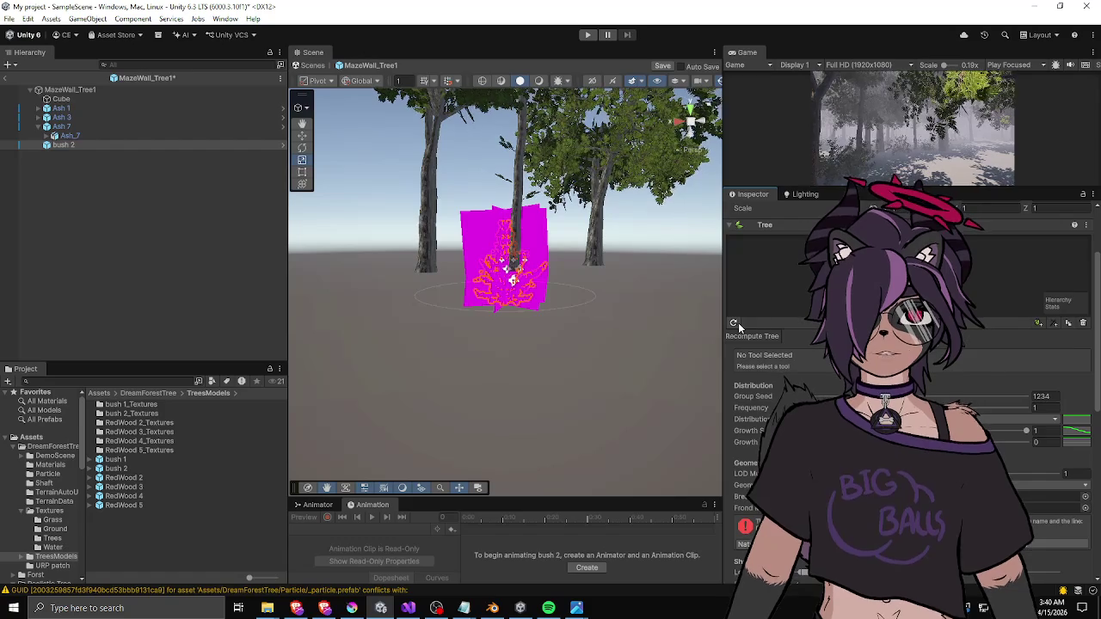
scroll(738, 370, "down", 14)
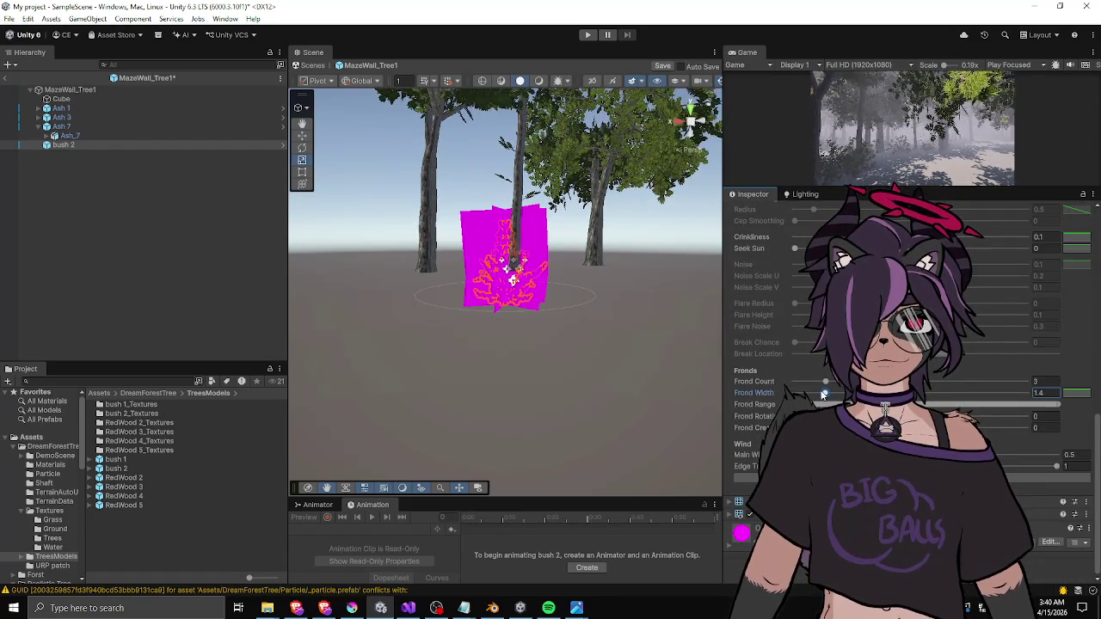
scroll(838, 393, "up", 14)
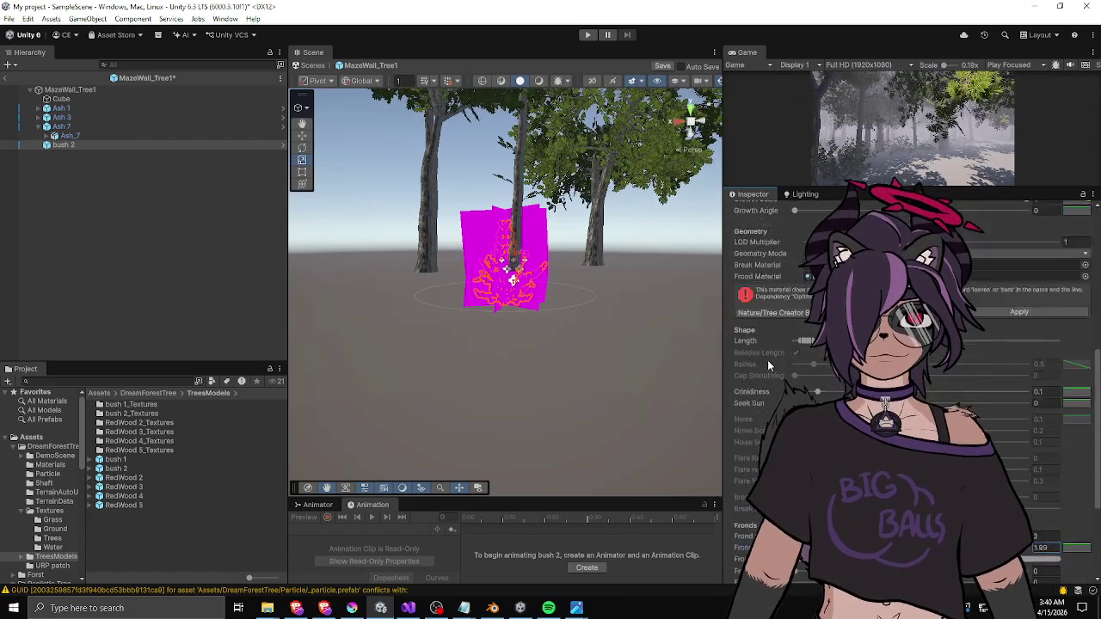
left_click(733, 277)
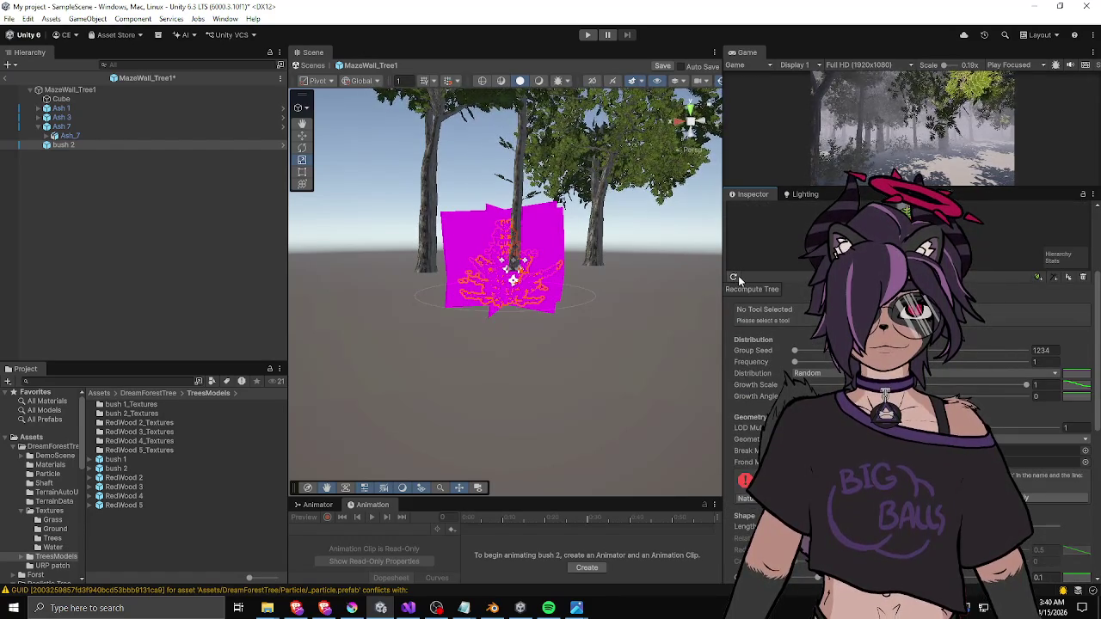
scroll(788, 371, "down", 5)
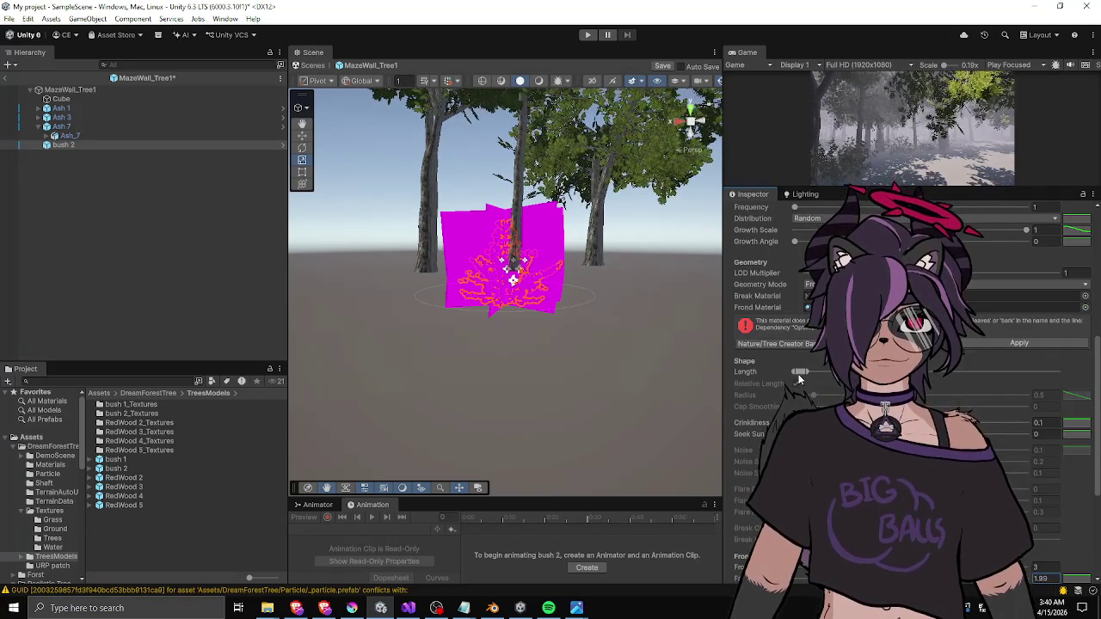
scroll(778, 342, "up", 5)
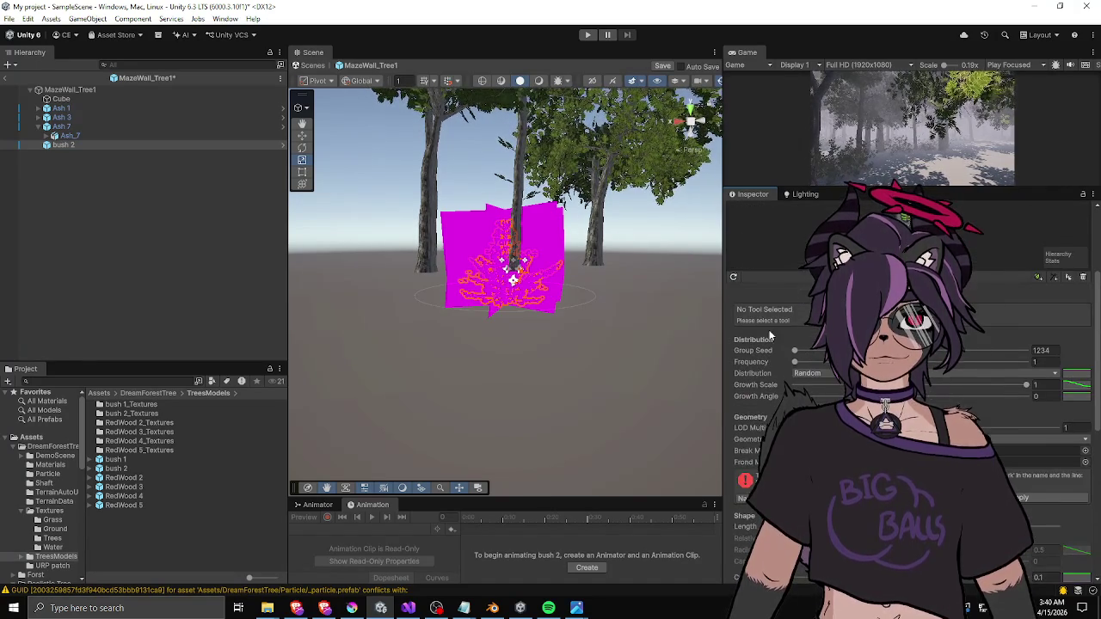
mouse_move(538, 318)
left_mouse_down()
mouse_move(566, 378)
mouse_move(676, 332)
mouse_move(636, 275)
mouse_move(504, 315)
mouse_move(523, 330)
left_mouse_up()
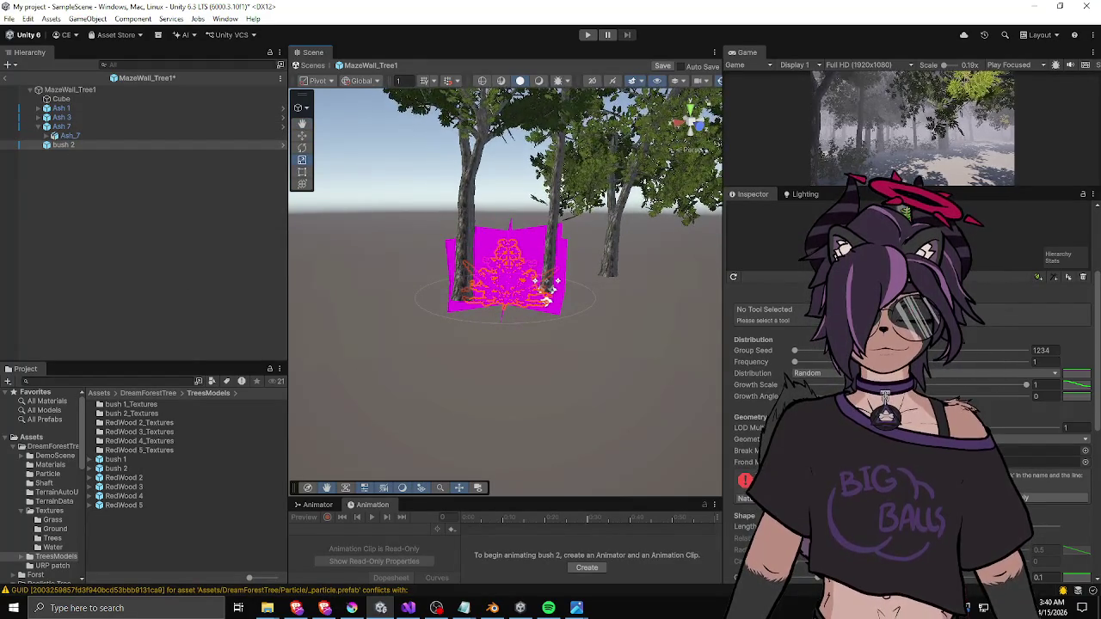
left_click(1085, 462)
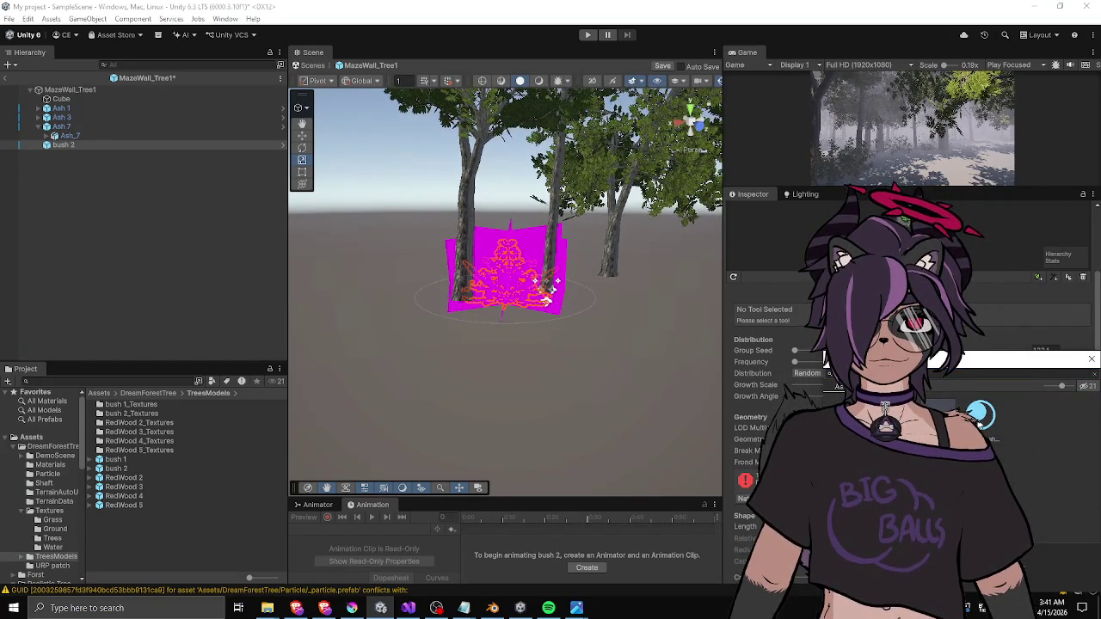
- Search 'bu' to pick the bush material, then Apply the frond material fix
type("bu")
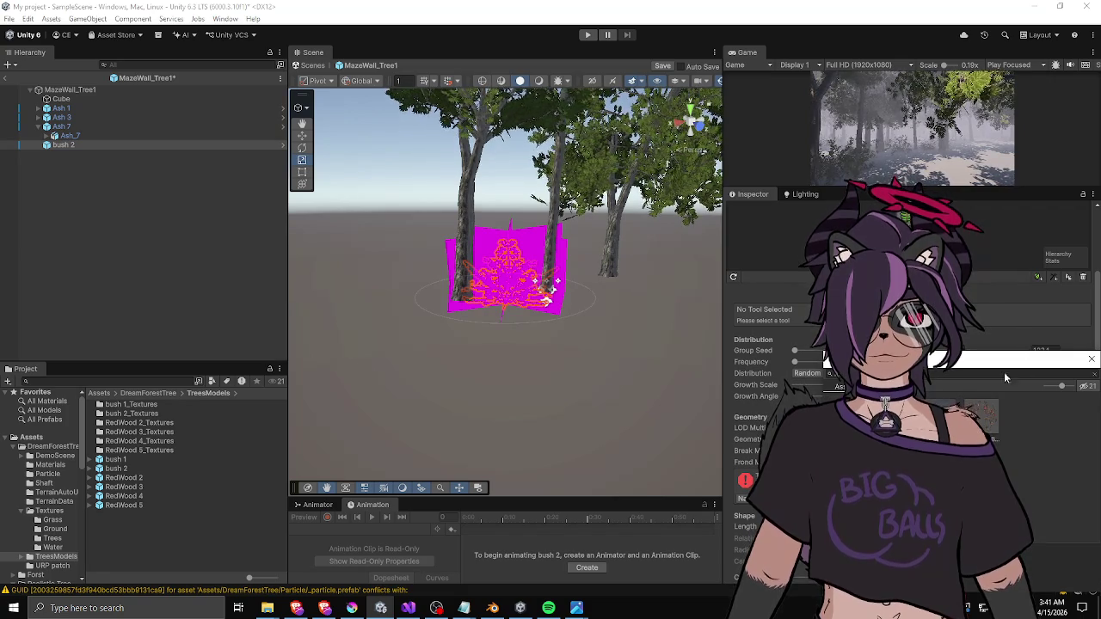
left_click(980, 425)
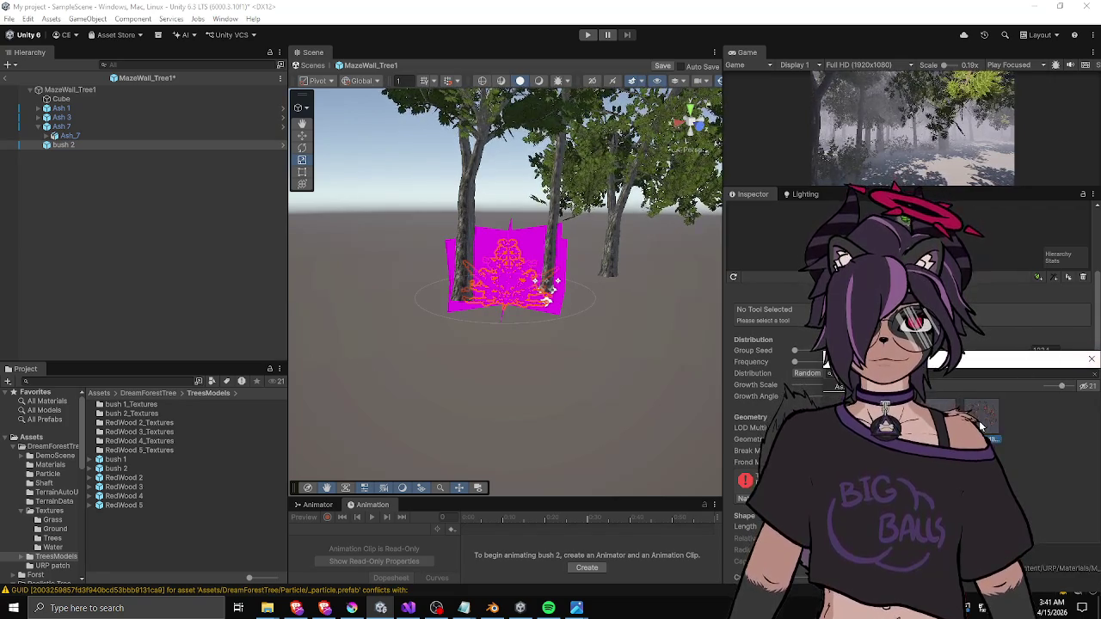
left_click(1091, 360)
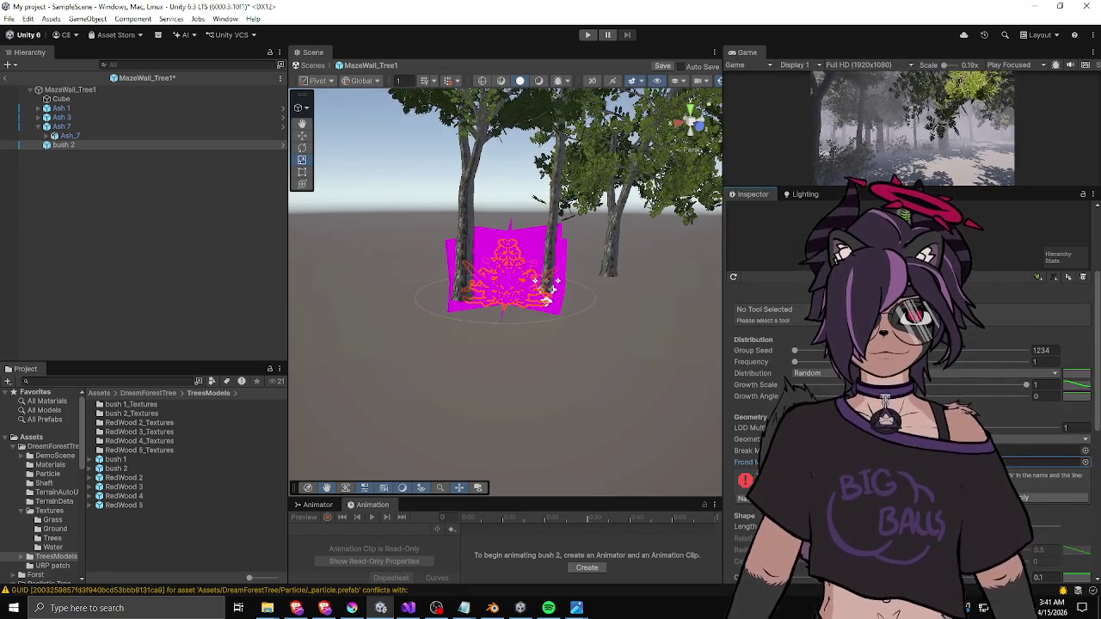
scroll(908, 387, "down", 1)
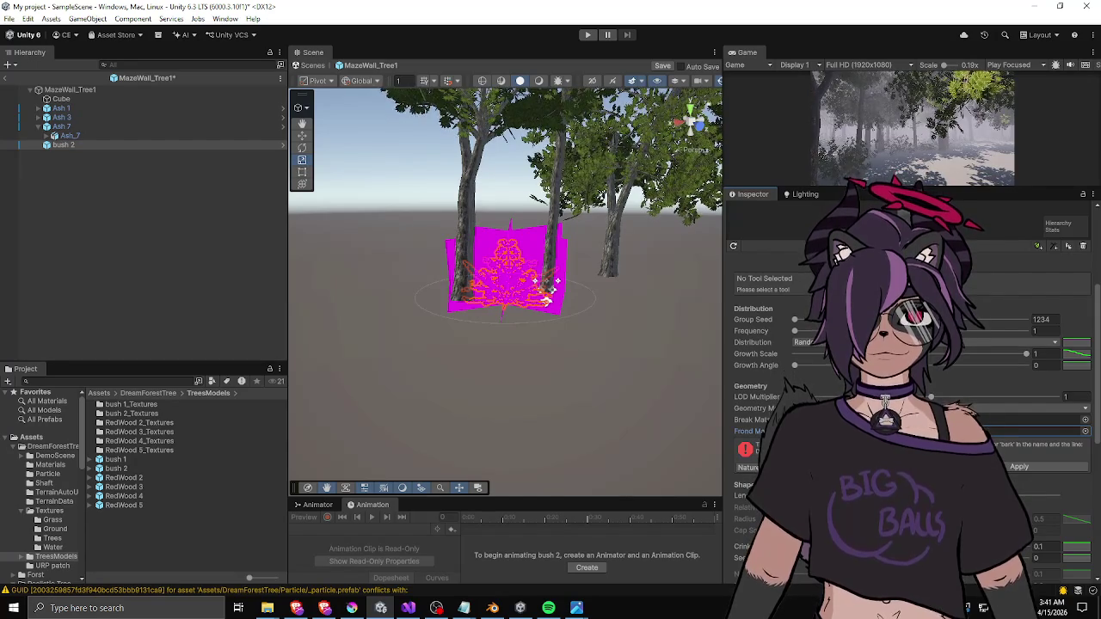
left_click(1019, 466)
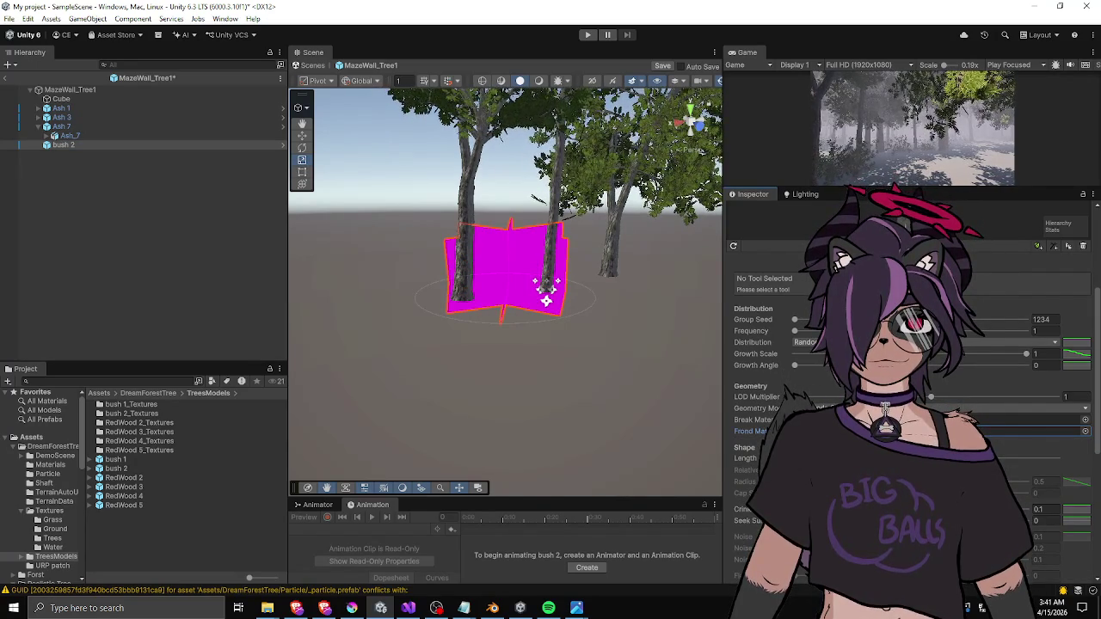
mouse_move(562, 292)
left_mouse_down()
mouse_move(561, 266)
mouse_move(562, 361)
left_mouse_up()
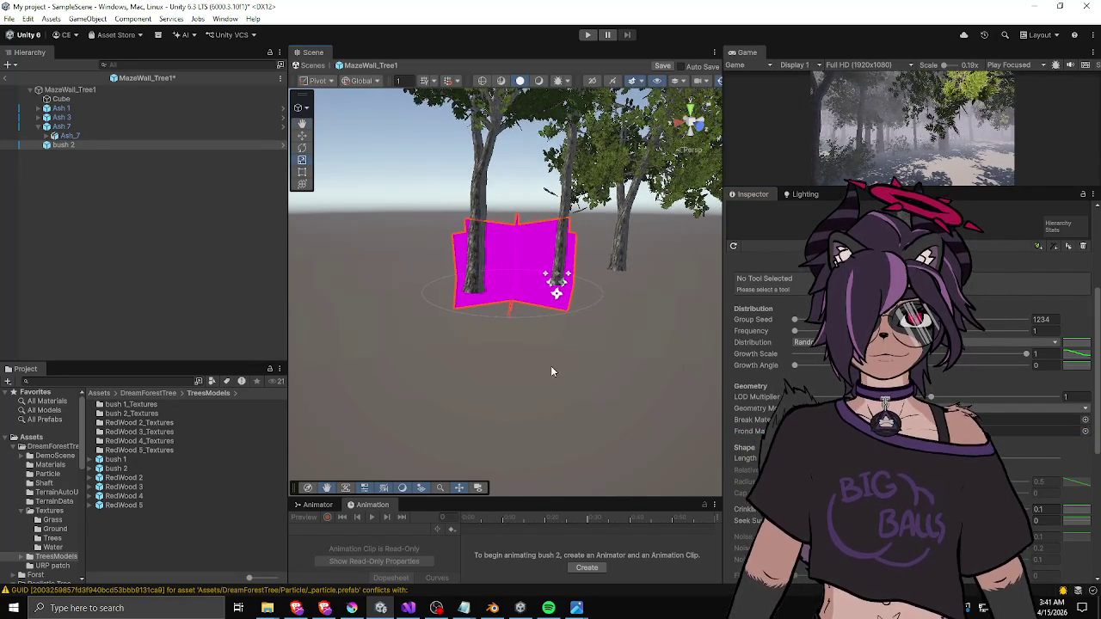
- Drag the bush 2 material from DreamForestTree > Materials onto the bush and inspect it close up
scroll(486, 367, "up", 4)
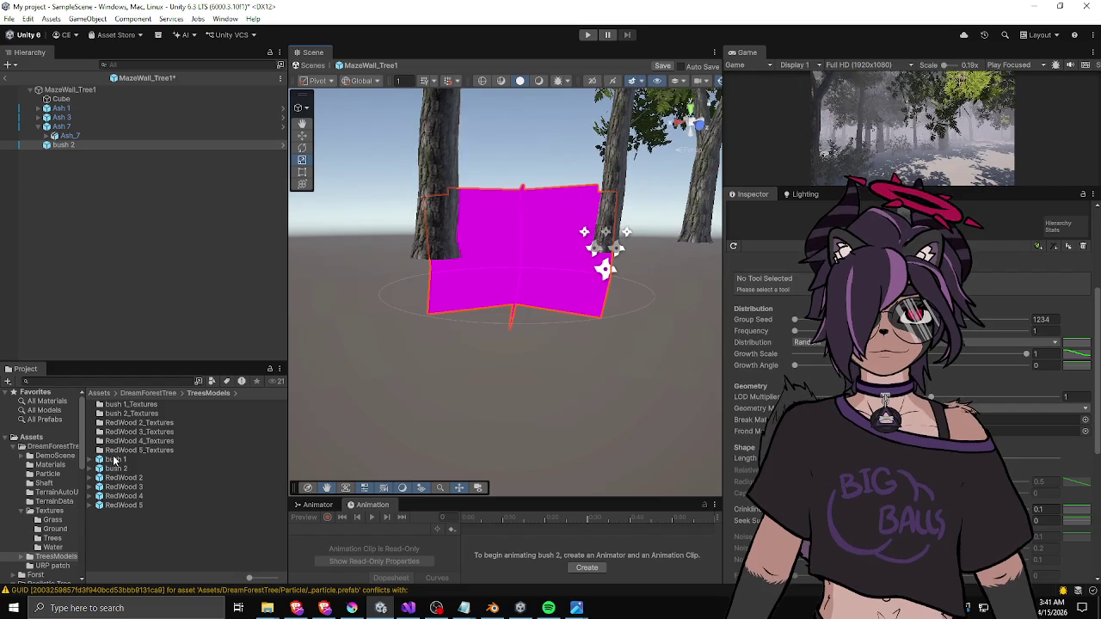
left_click(144, 394)
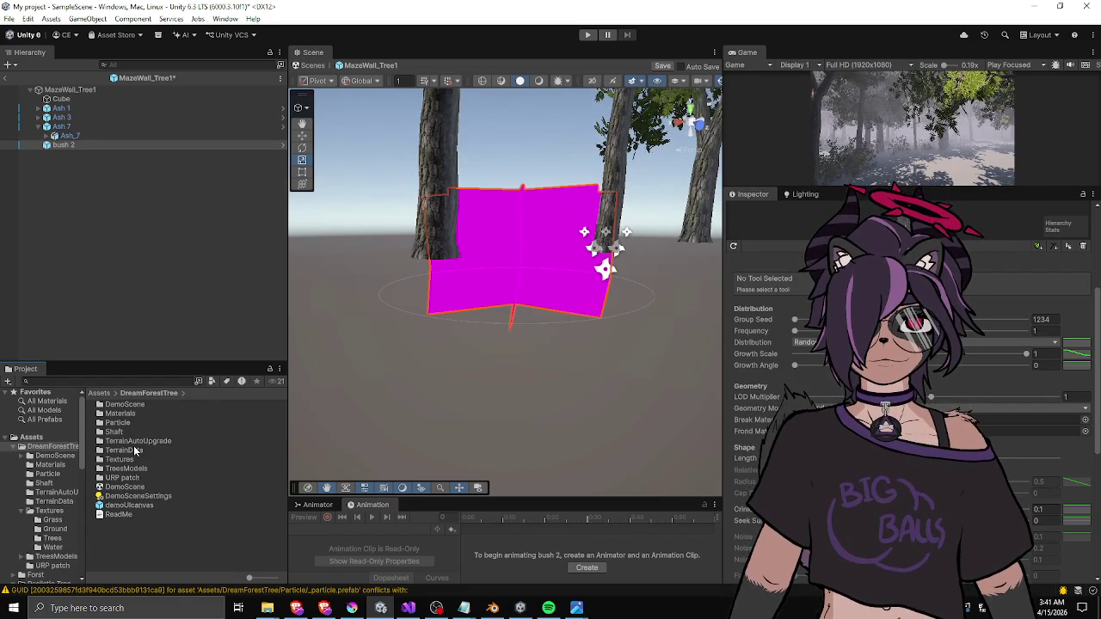
double_click(128, 413)
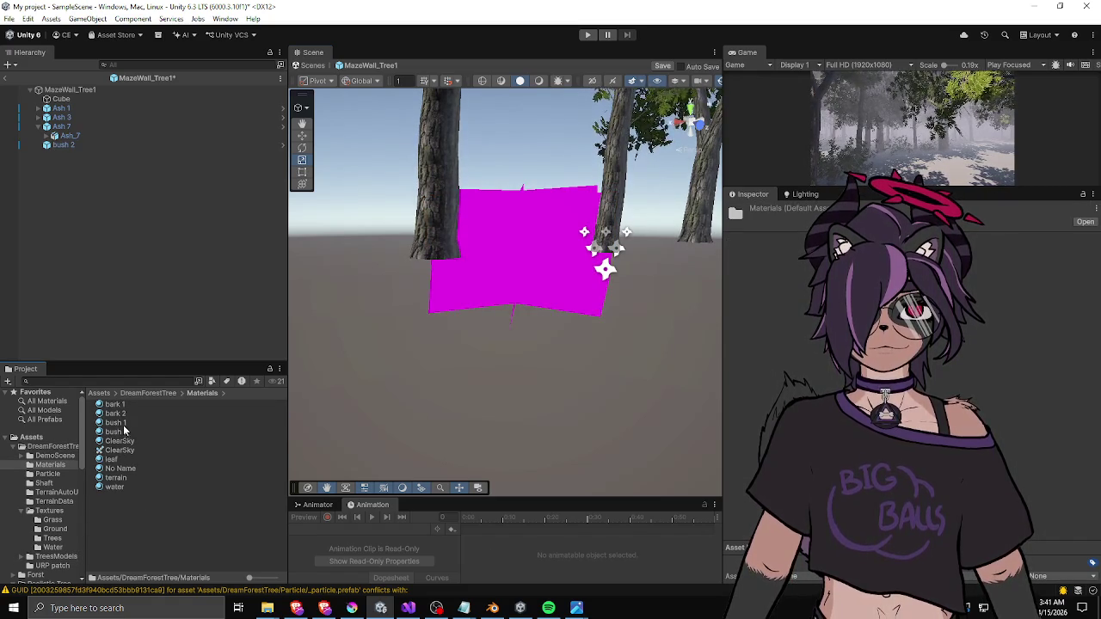
left_click_drag(116, 432, 565, 250)
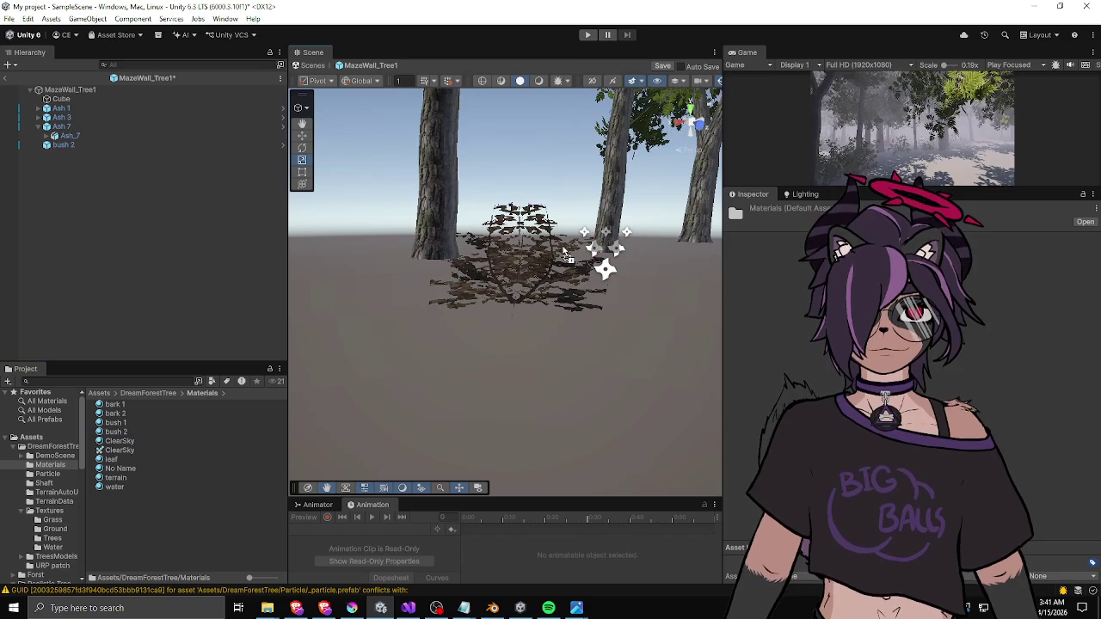
mouse_move(460, 274)
left_mouse_down()
mouse_move(551, 357)
mouse_move(447, 310)
mouse_move(317, 318)
mouse_move(250, 349)
mouse_move(202, 344)
mouse_move(368, 332)
mouse_move(370, 292)
mouse_move(604, 279)
left_mouse_up()
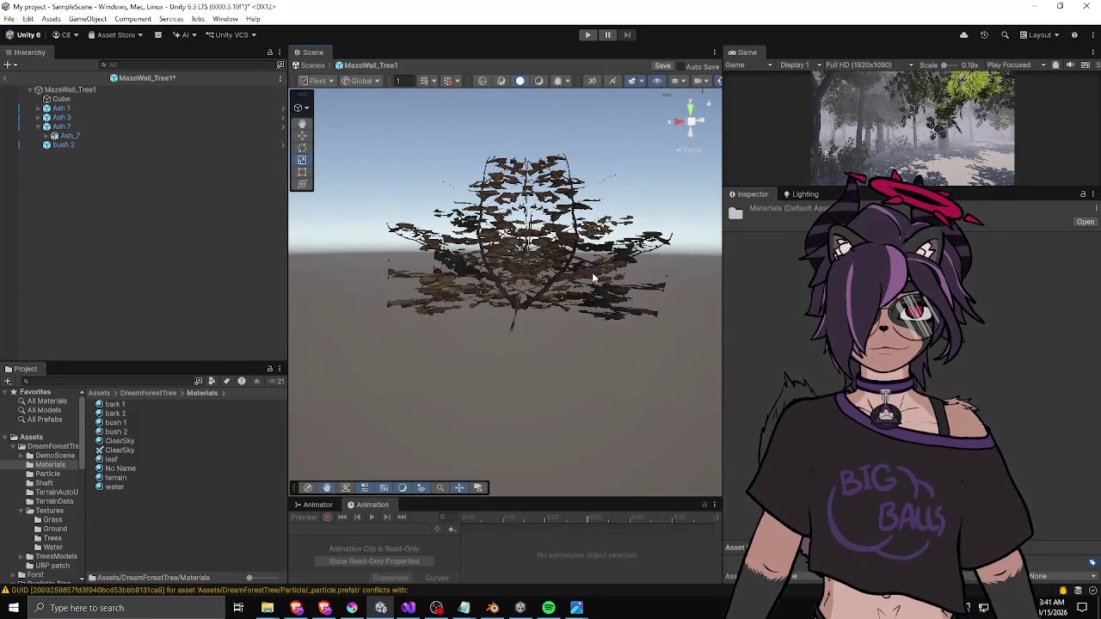
mouse_move(575, 263)
left_mouse_down()
mouse_move(386, 317)
mouse_move(570, 309)
mouse_move(554, 317)
left_mouse_up()
left_click(554, 316)
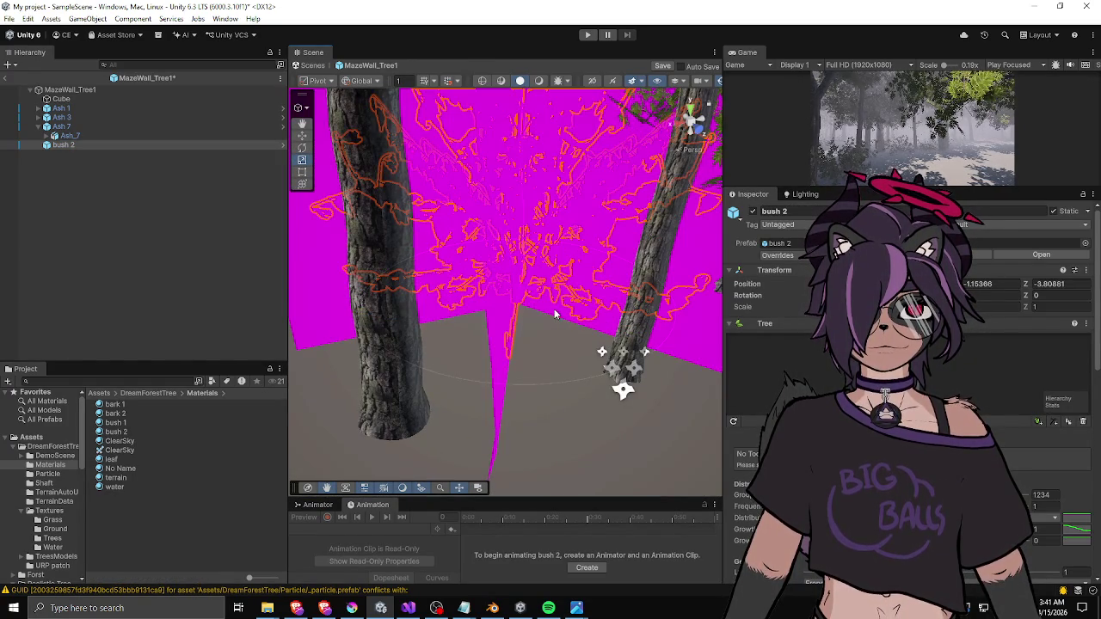
scroll(547, 308, "down", 2)
scroll(547, 308, "down", 3)
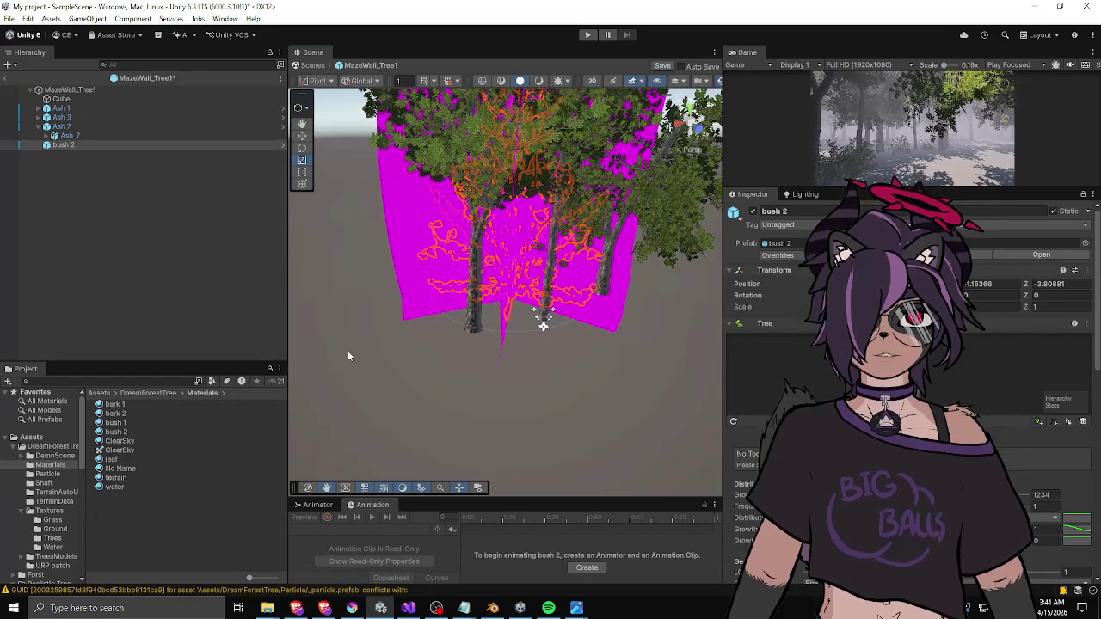
mouse_move(121, 427)
left_mouse_down()
mouse_move(147, 422)
mouse_move(63, 144)
left_mouse_up()
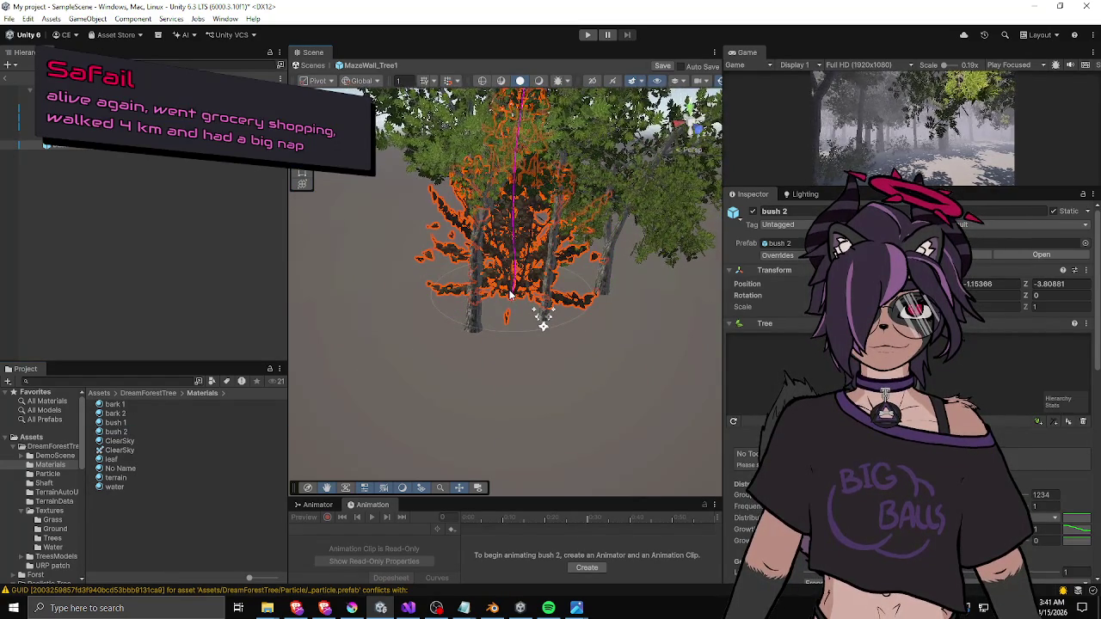
left_click_drag(507, 301, 498, 291)
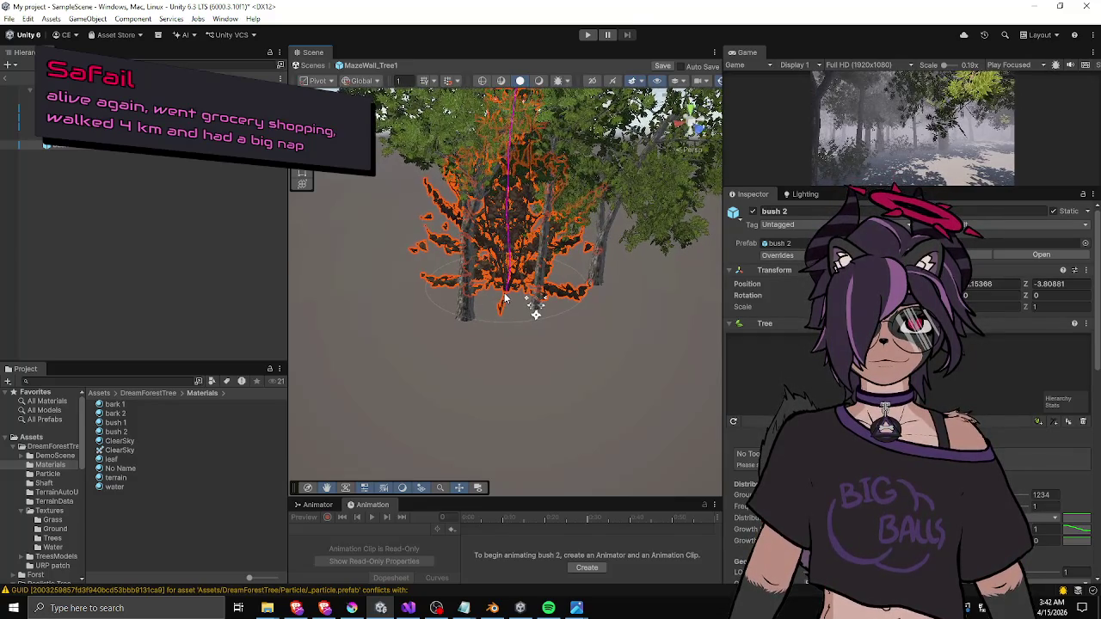
left_click(503, 297)
left_click(480, 302)
left_click_drag(462, 301, 415, 274)
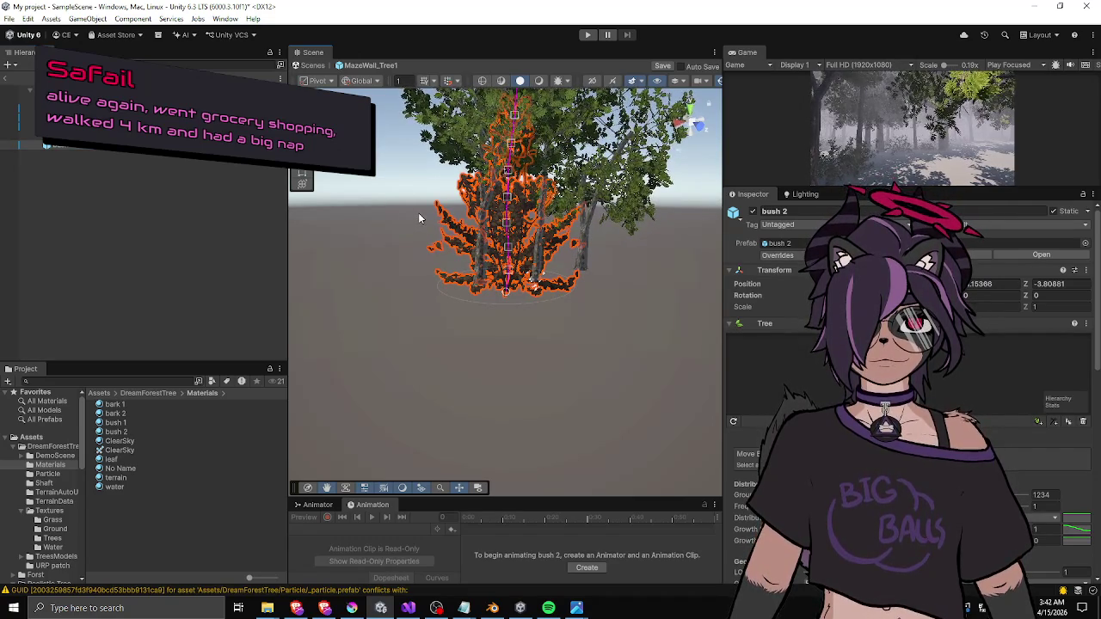
left_click(64, 135)
left_click(65, 144)
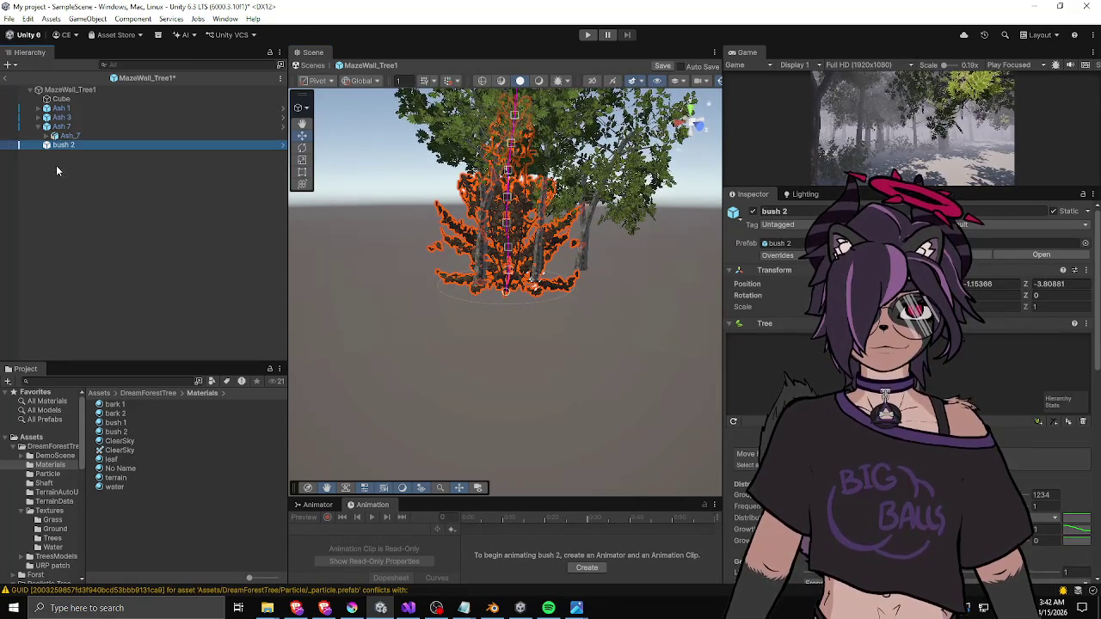
left_click(434, 268)
left_click(365, 83)
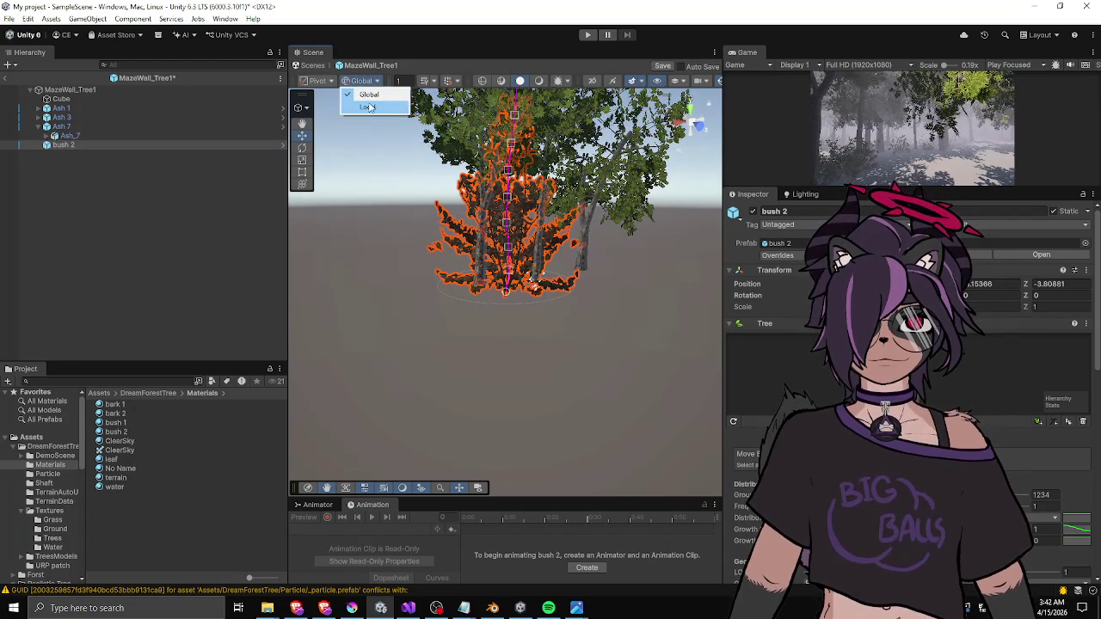
- Set handles to Local and scale bush 2's root down to about 0.55
left_click(371, 110)
left_click(72, 135)
left_click(72, 144)
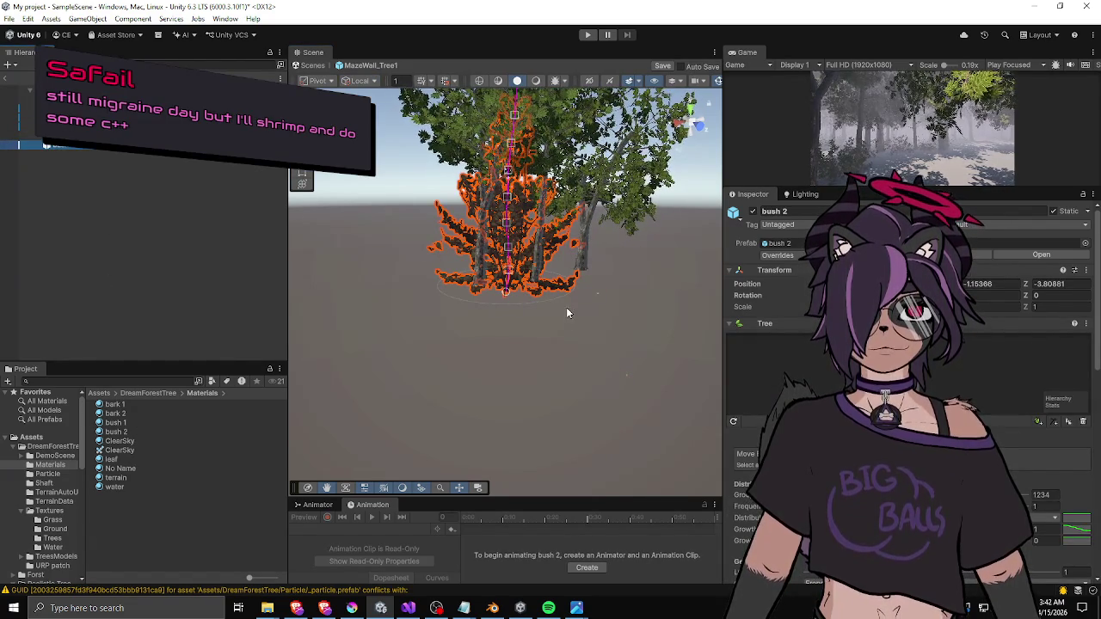
left_click(860, 391)
key("r")
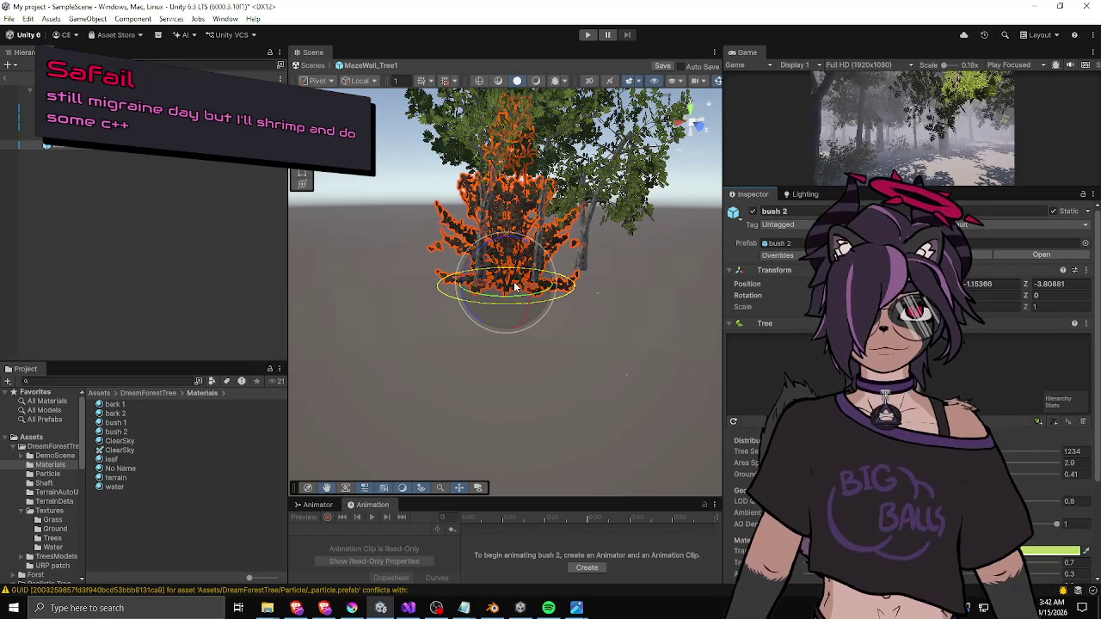
left_click_drag(516, 286, 498, 302)
scroll(559, 314, "up", 5)
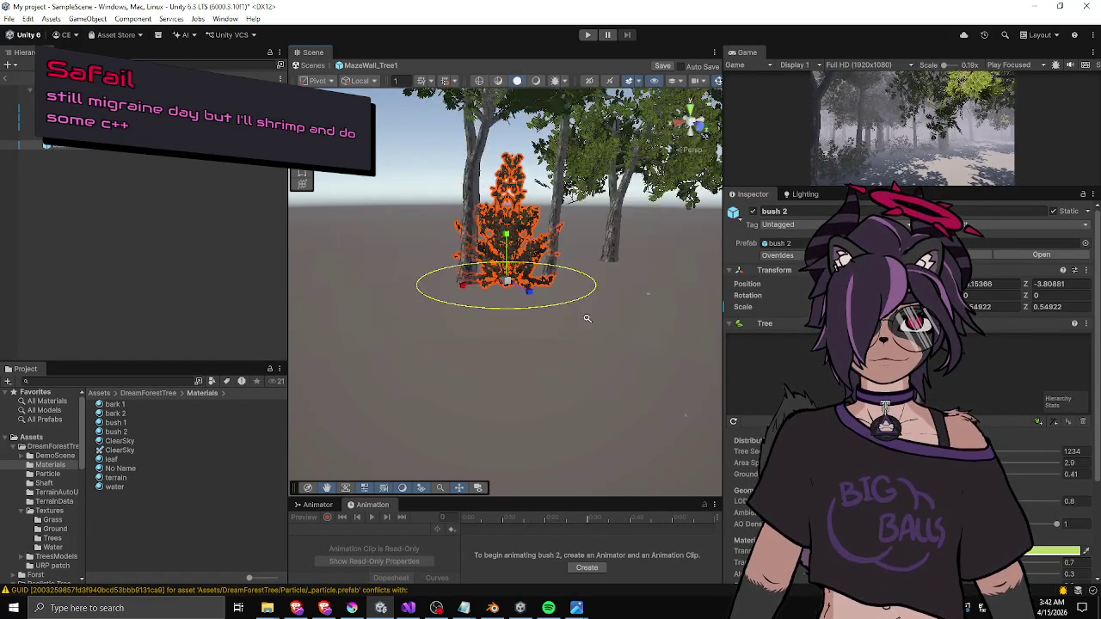
mouse_move(623, 326)
left_mouse_down()
mouse_move(508, 310)
mouse_move(478, 339)
left_mouse_up()
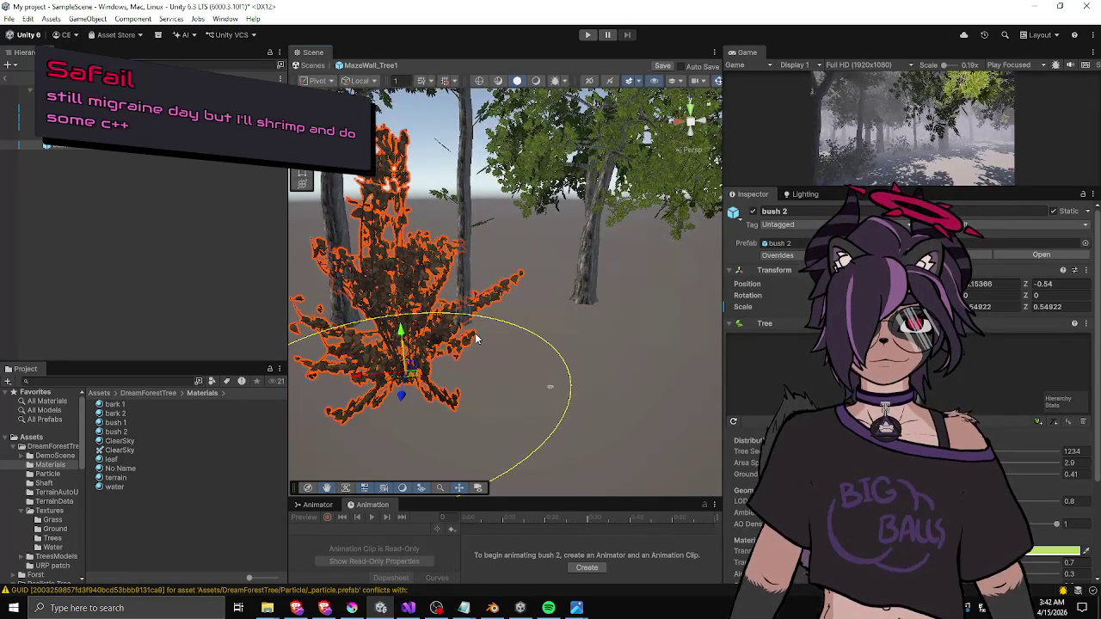
left_click(428, 375)
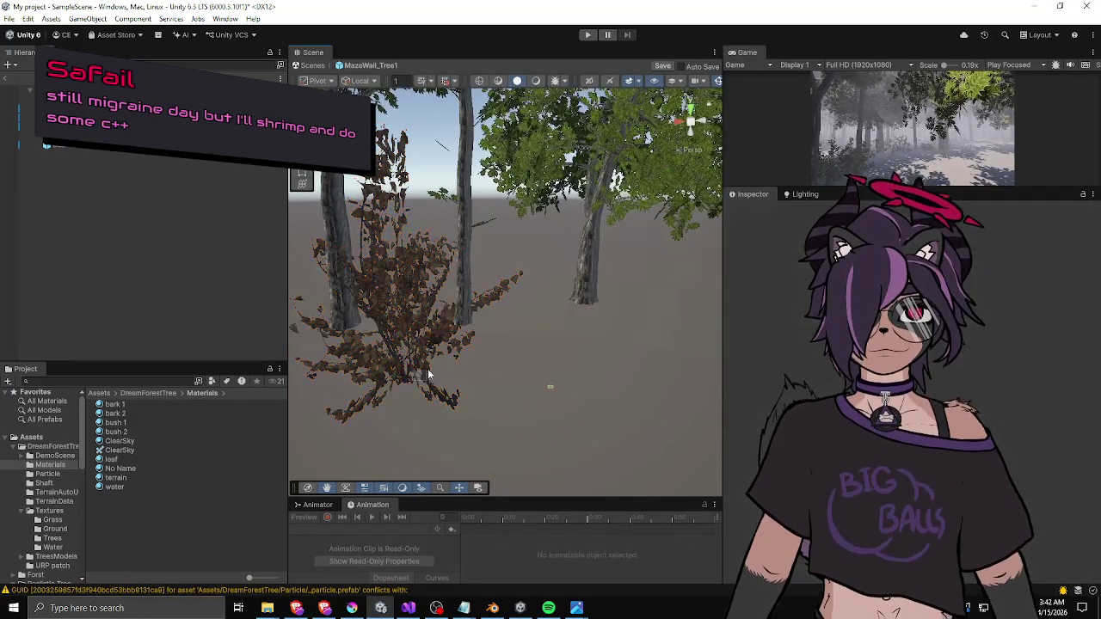
- Move bush 2 farther back among the trunks, entering -3 for Position X
left_click(105, 146)
mouse_move(412, 385)
left_mouse_down()
mouse_move(404, 403)
mouse_move(410, 323)
left_mouse_up()
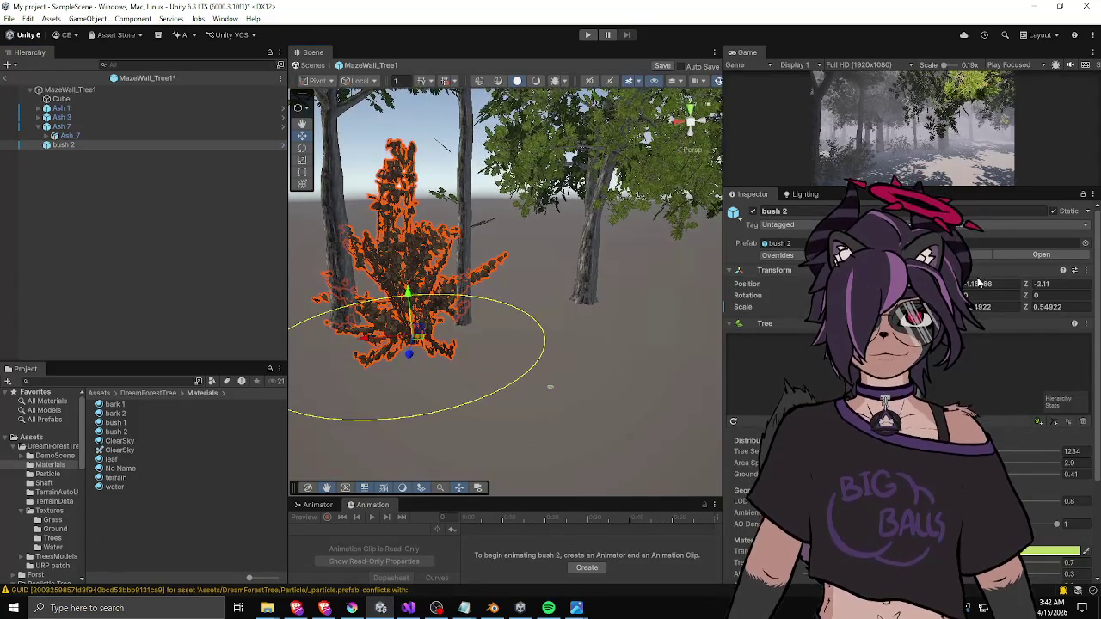
type("-3")
key("Return")
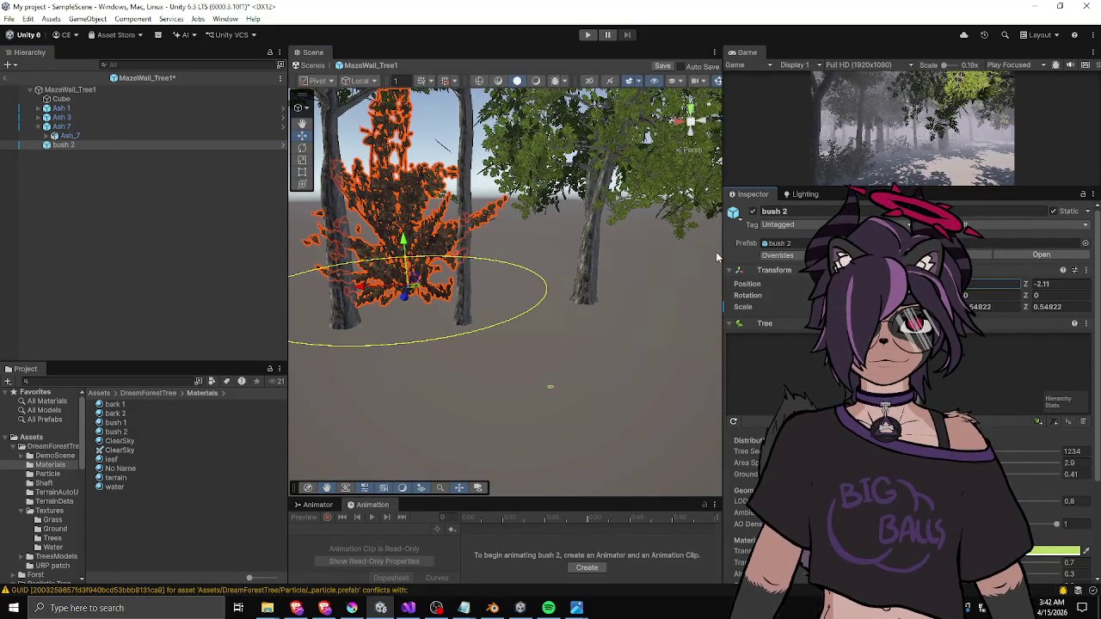